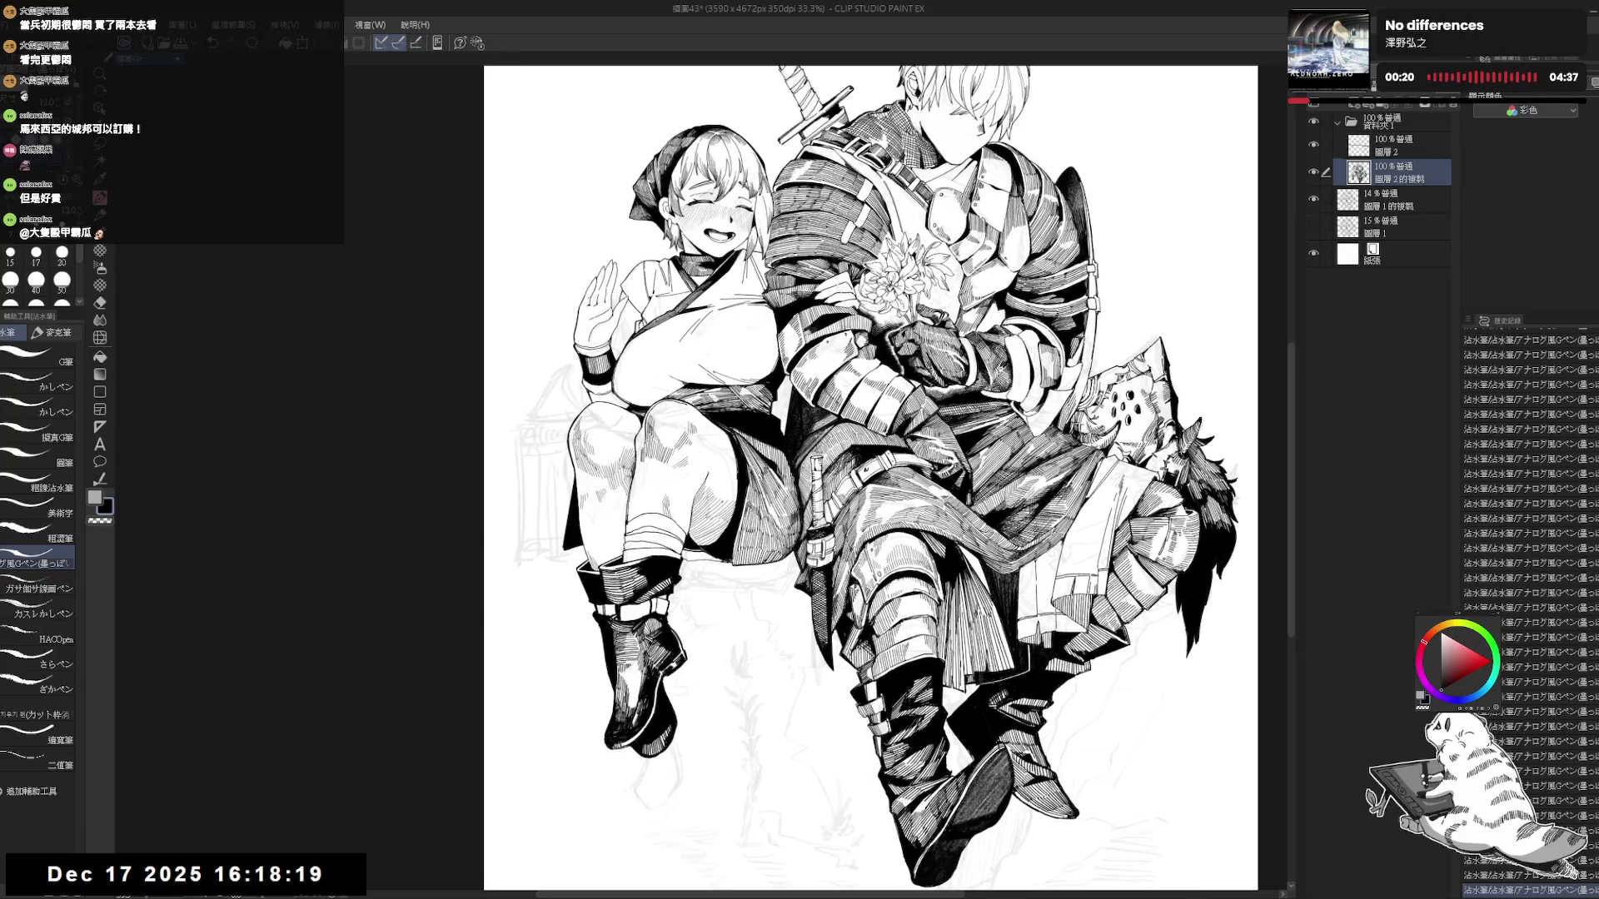
Lasso a small patch of the knight's fur and fill it solid black.
mouse_move(683, 347)
mouse_down()
mouse_move(722, 305)
mouse_move(829, 260)
mouse_up()
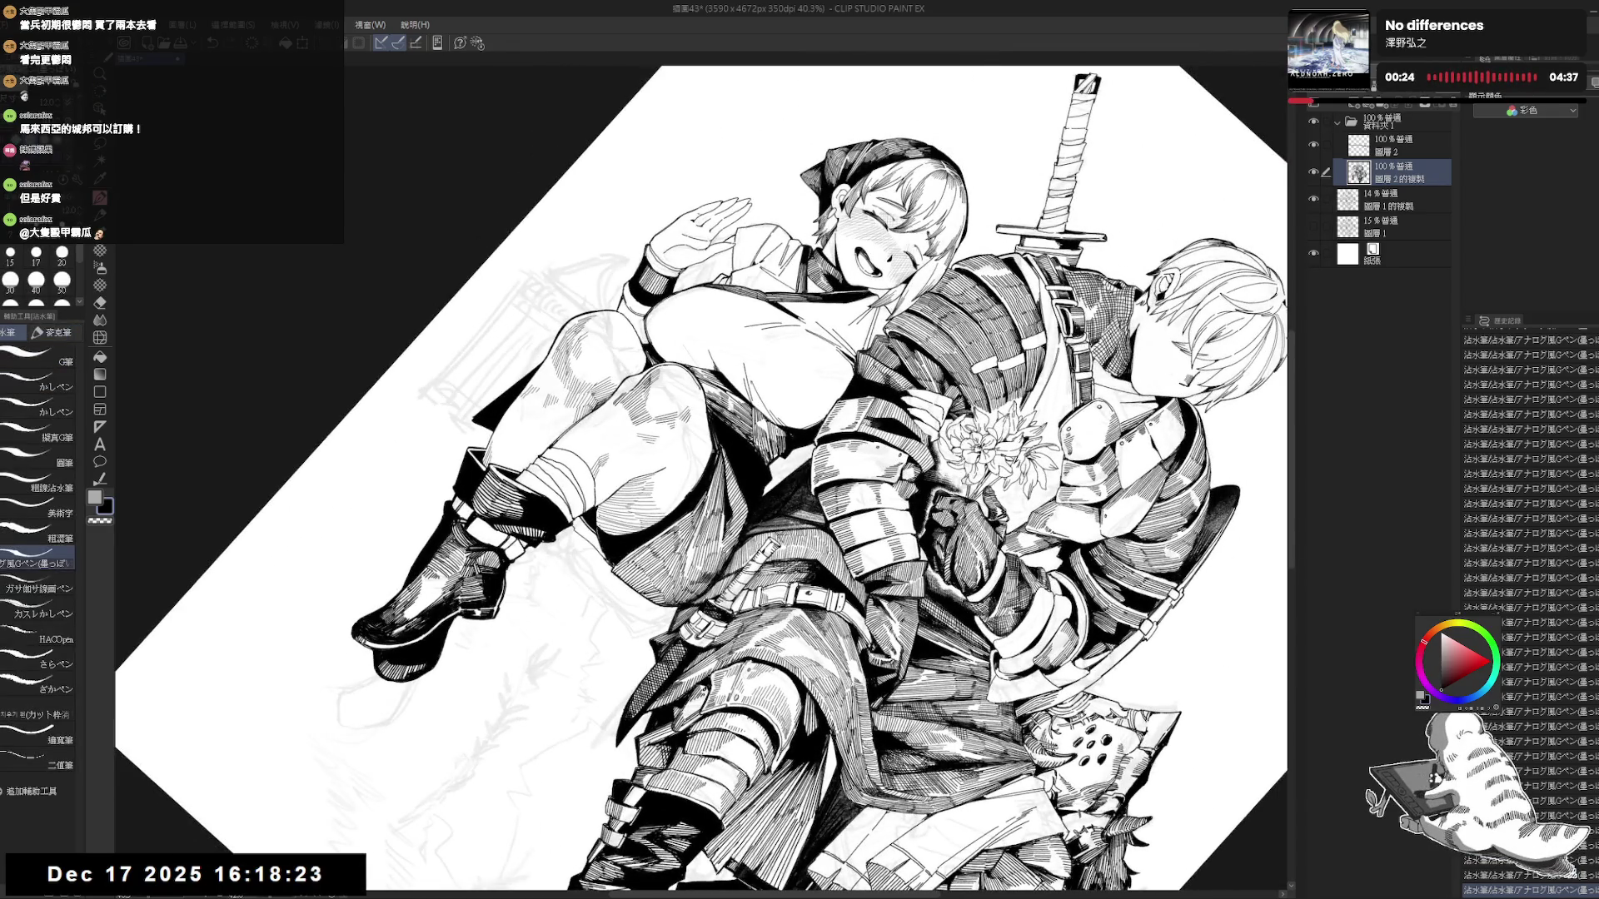
key(ctrl+@)
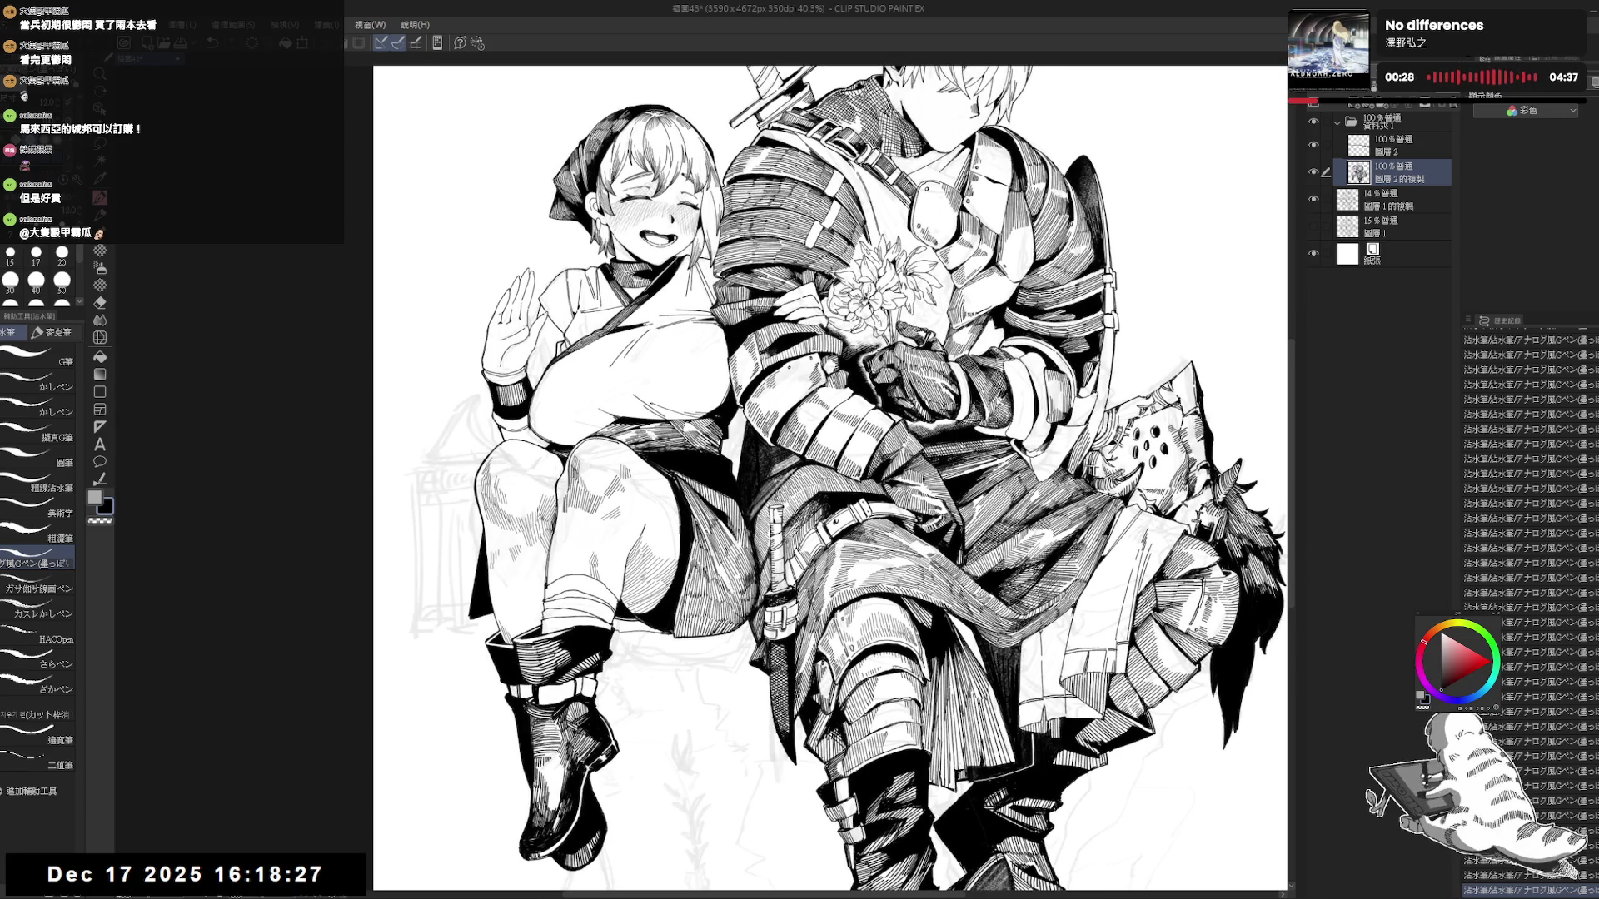
key(ctrl+minus)
key(m)
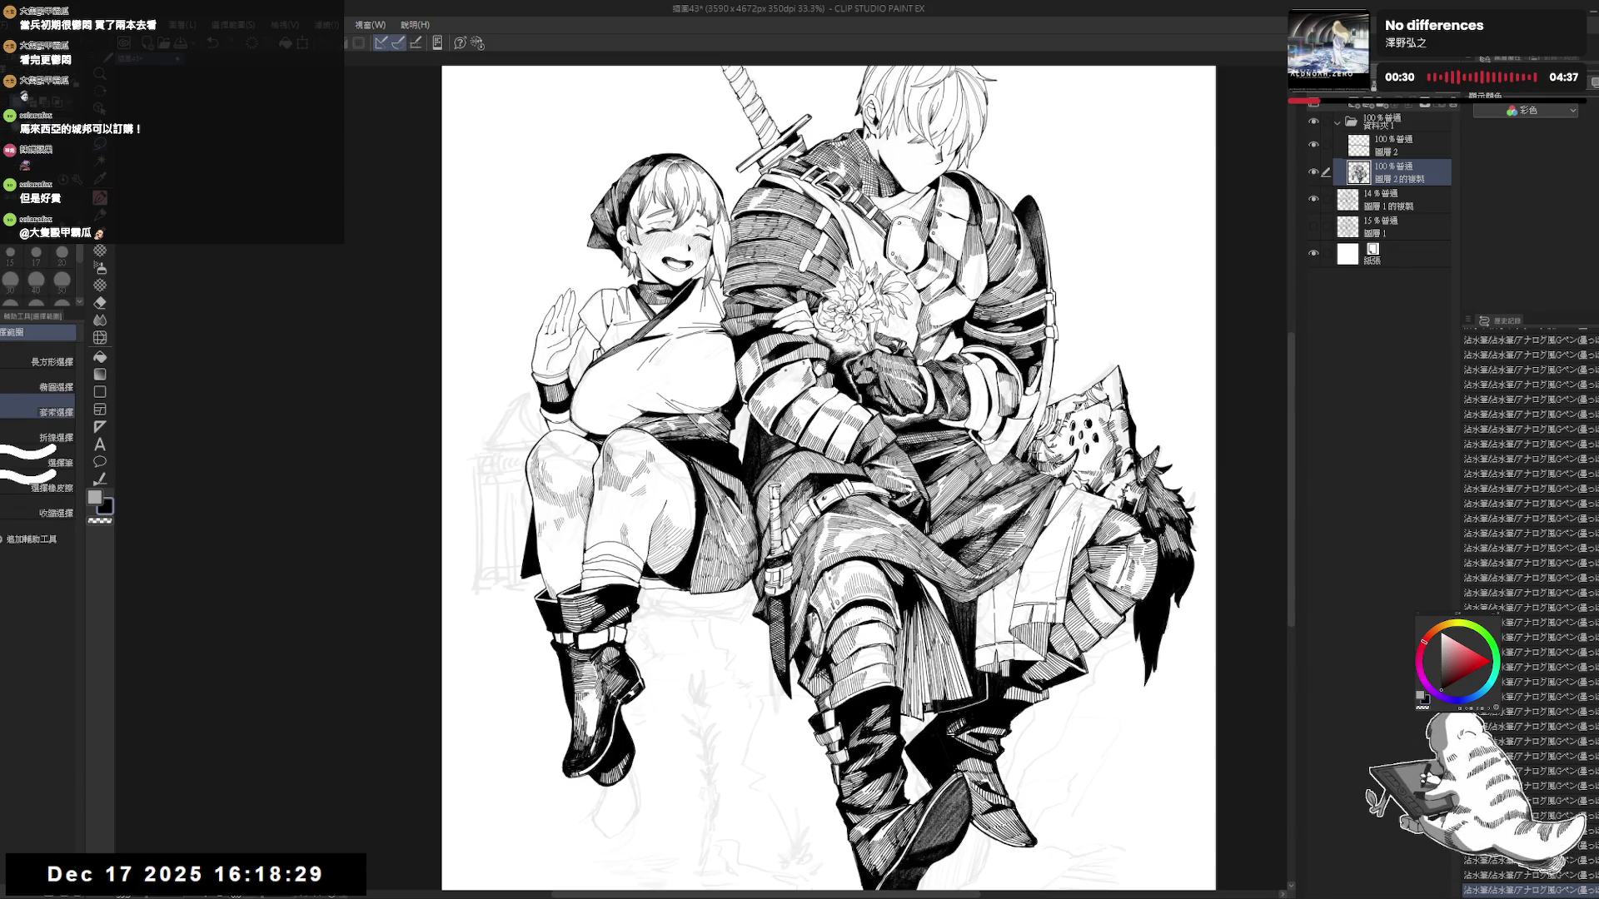
mouse_move(723, 400)
mouse_down()
mouse_move(739, 417)
mouse_move(724, 406)
mouse_up()
key(alt+Delete)
key(ctrl+d)
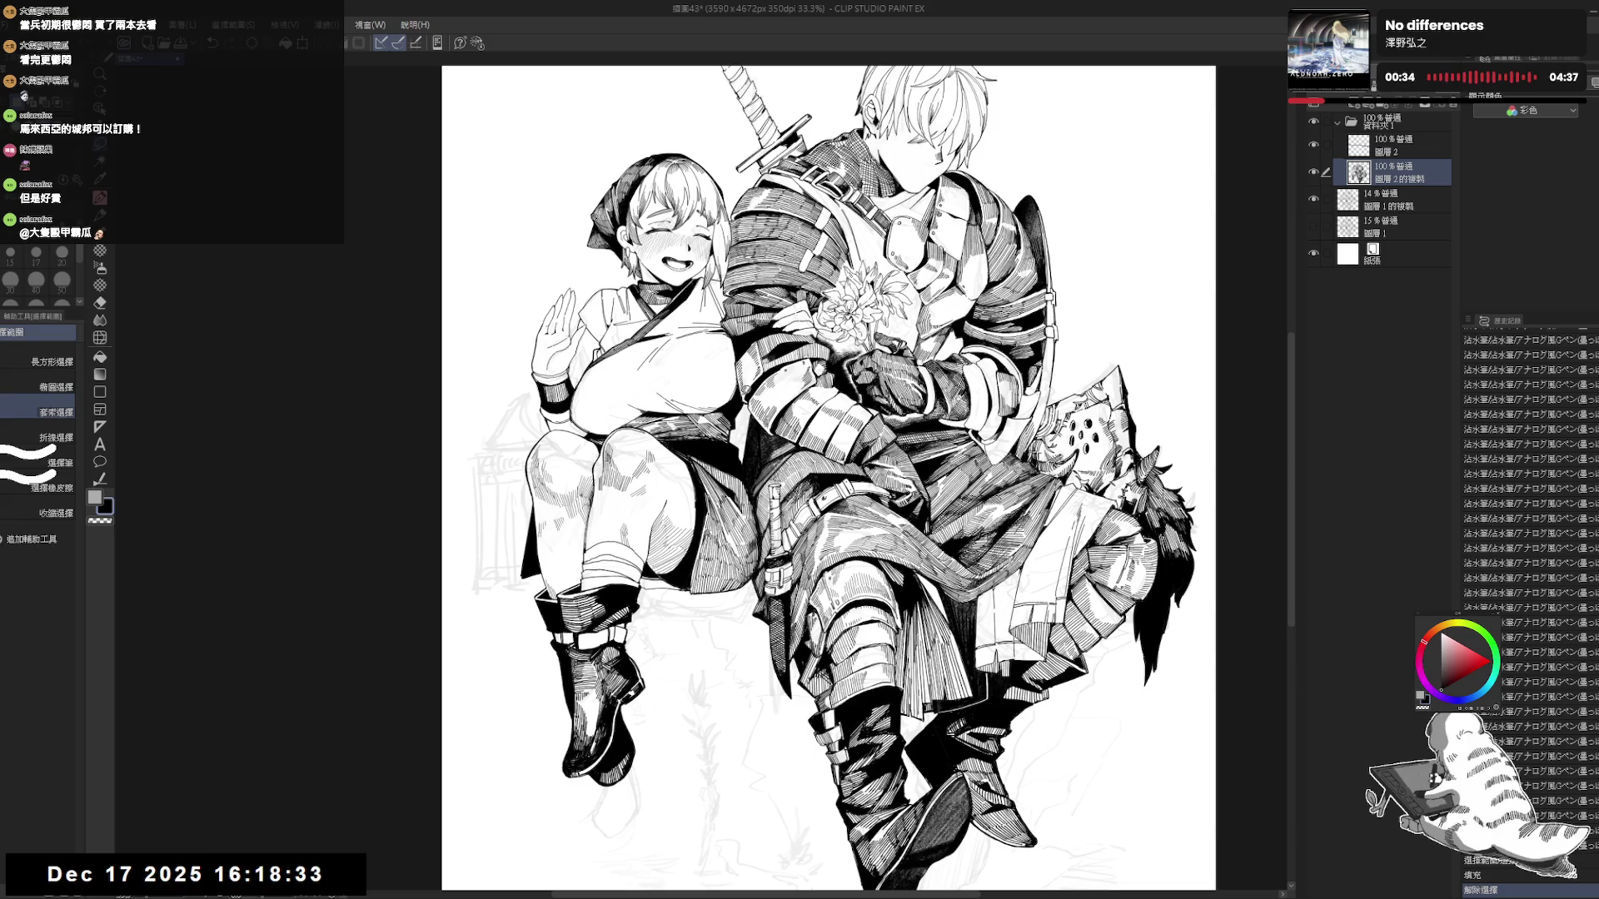
Ink a short dark stroke in the fur and erase the stray bits beside it.
key(p)
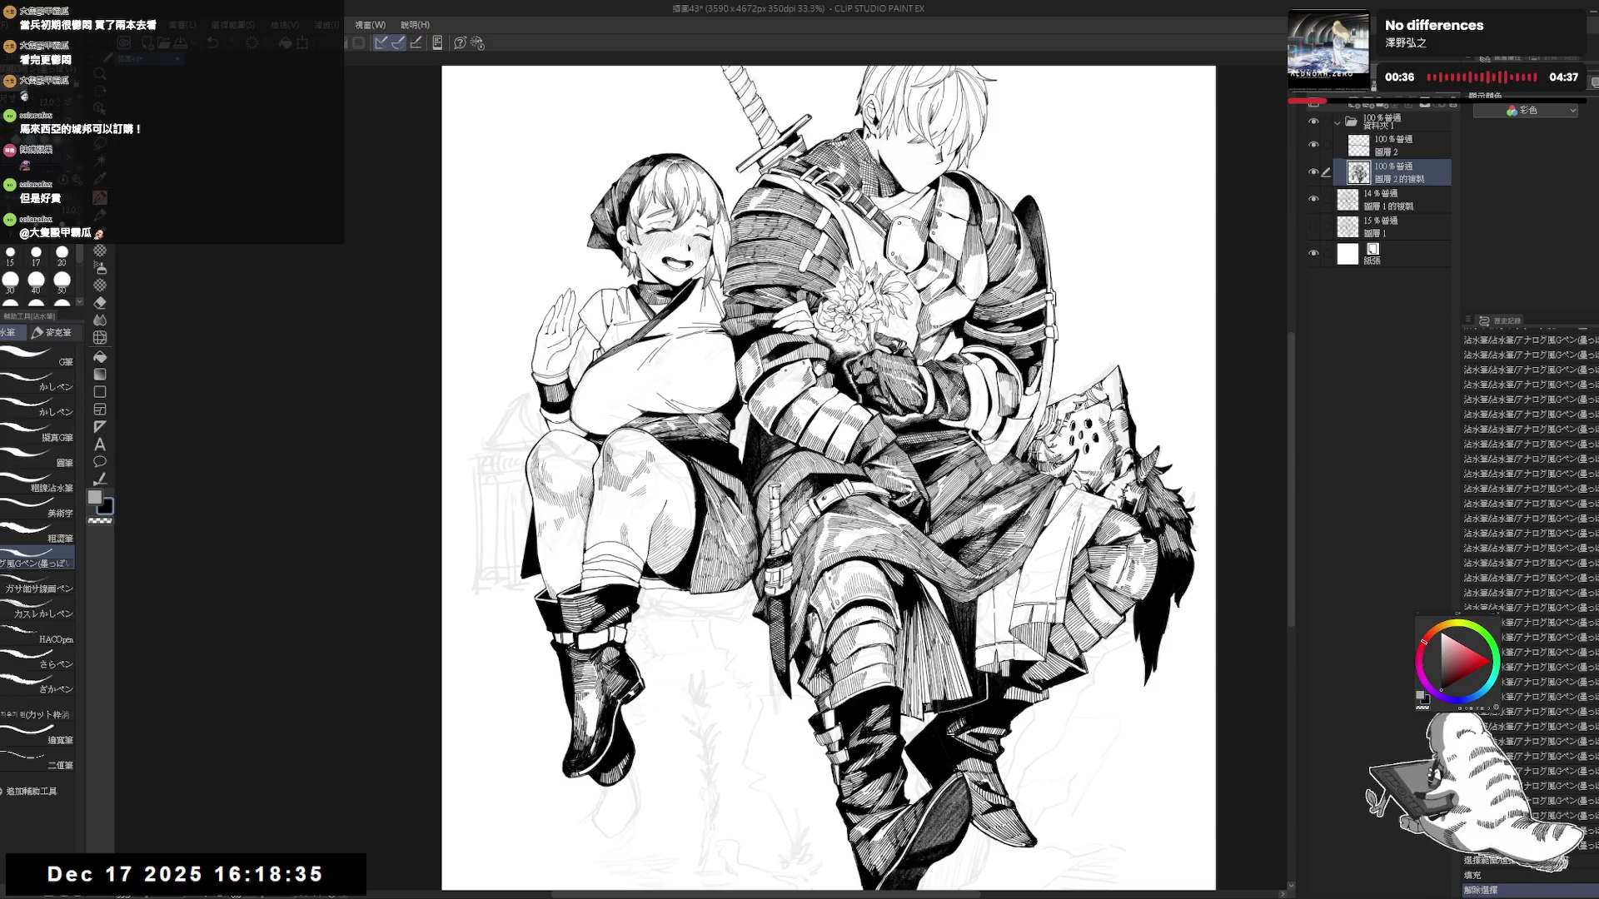
drag(595, 380, 598, 393)
scroll(832, 474, up, 2)
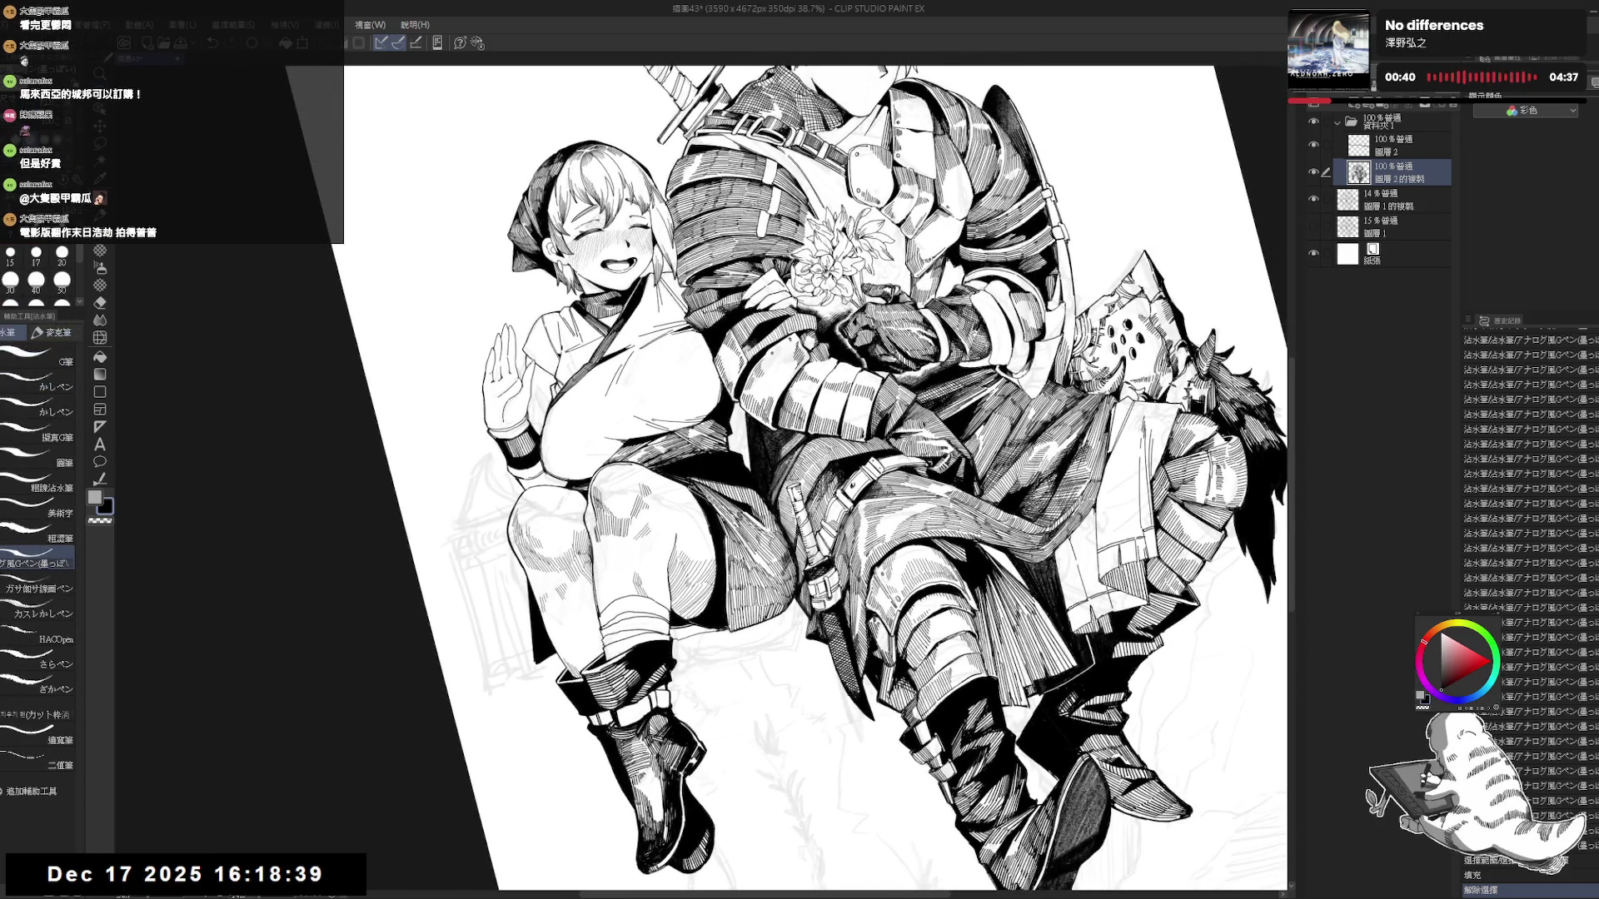
key(ctrl+@)
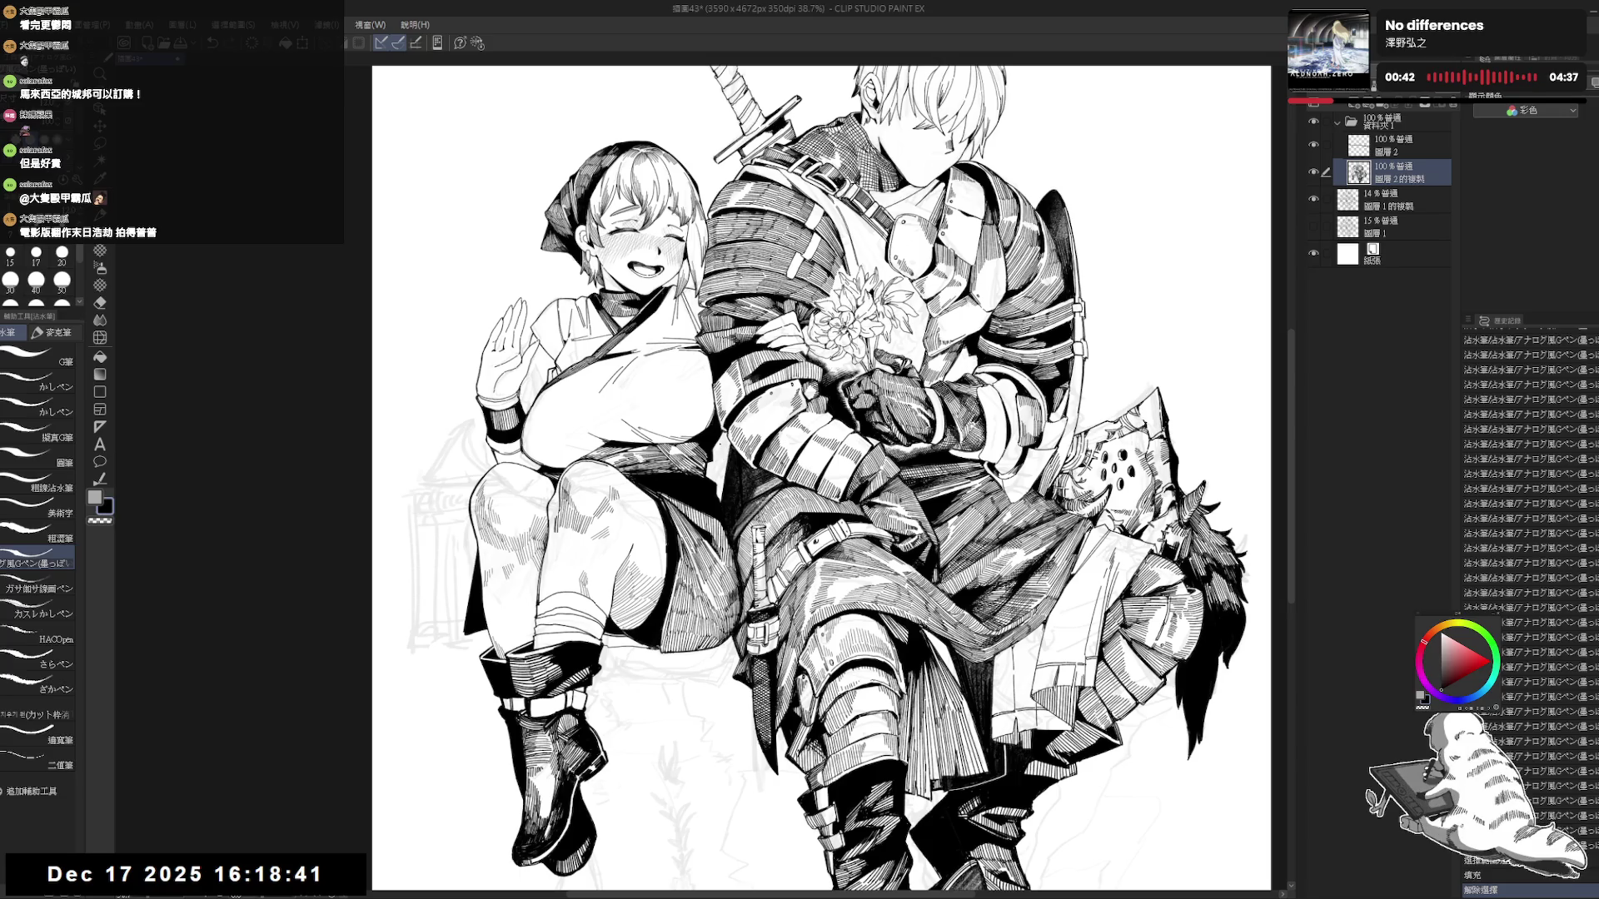
drag(721, 447, 725, 483)
key(e)
drag(727, 454, 729, 478)
key(p)
Fill an enclosed gap black with the bucket set to the editing layer only, then add a pen stroke.
key(g)
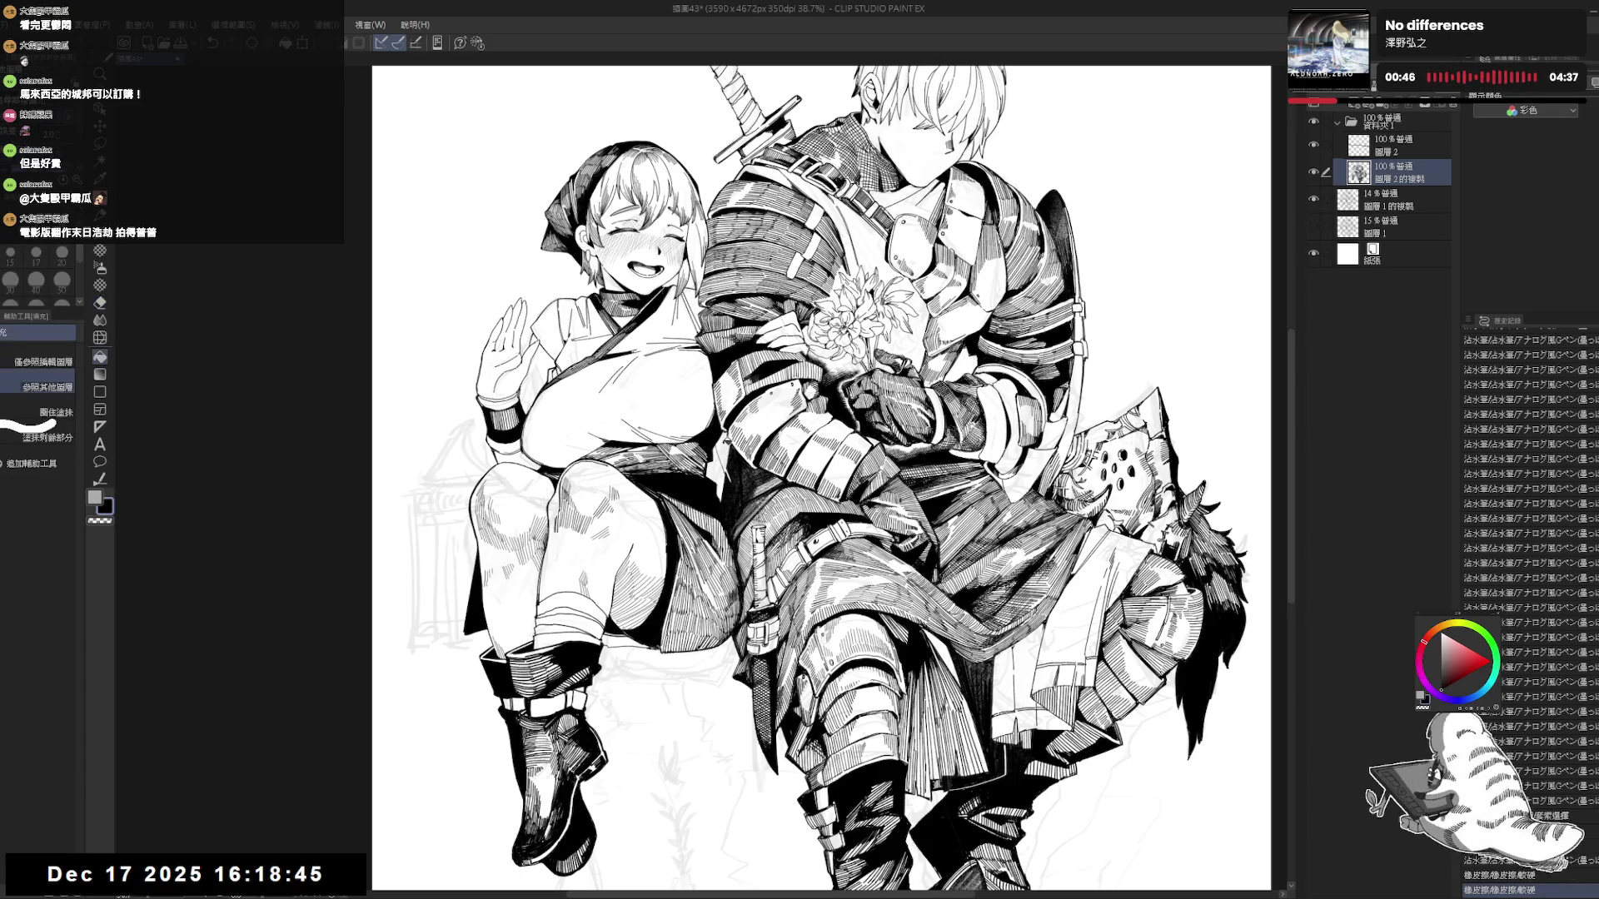
click(737, 464)
key(ctrl+z)
click(35, 358)
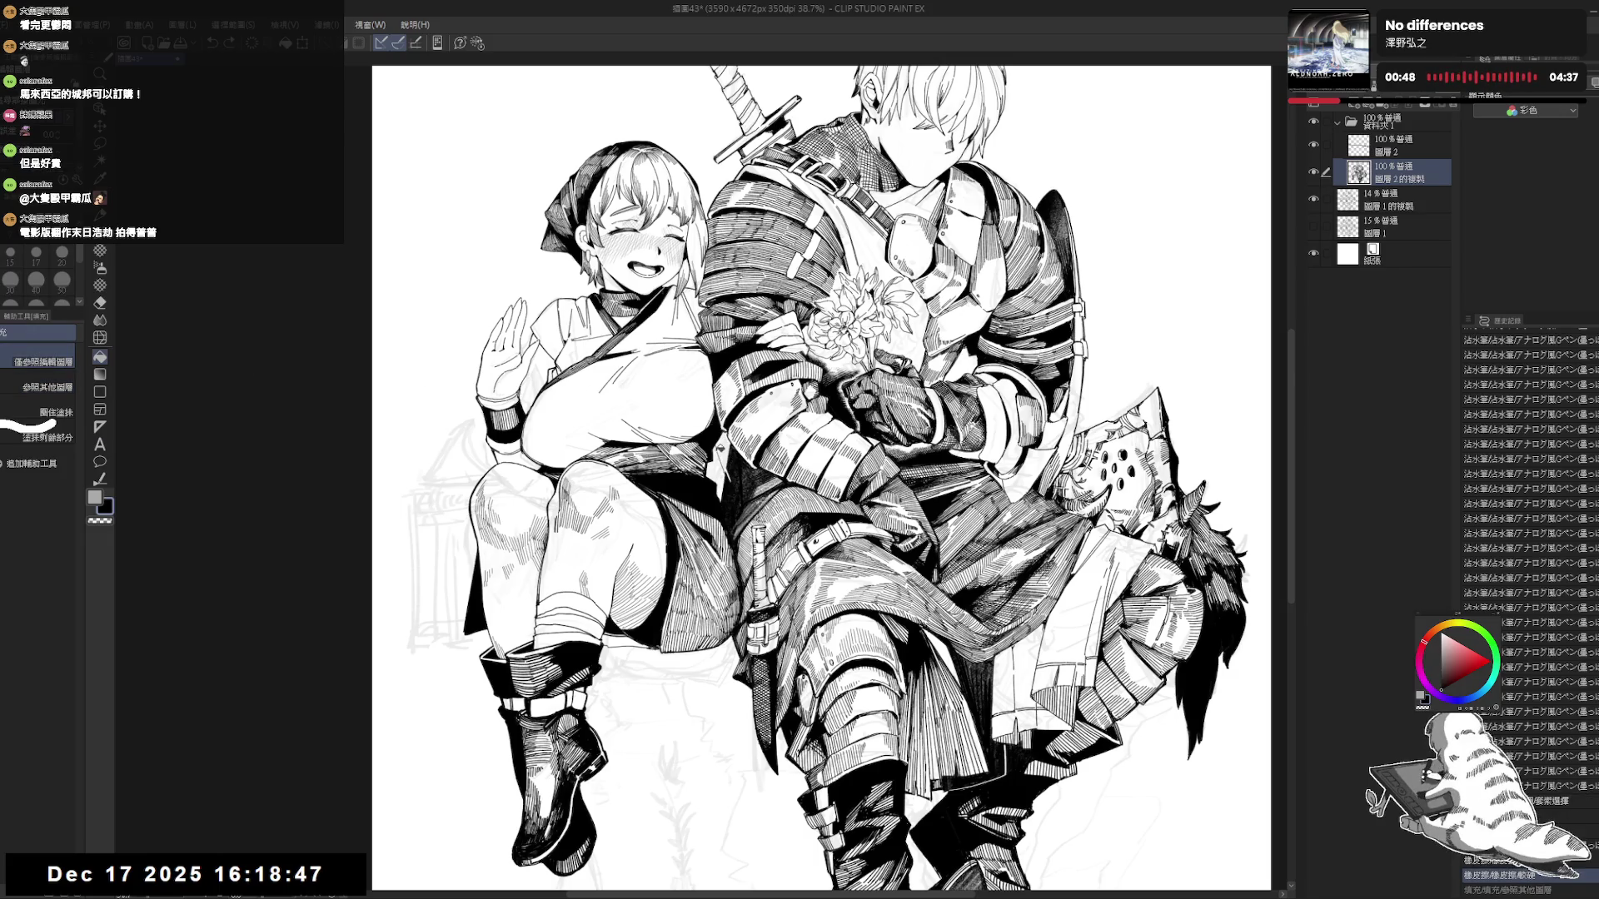
click(732, 483)
key(p)
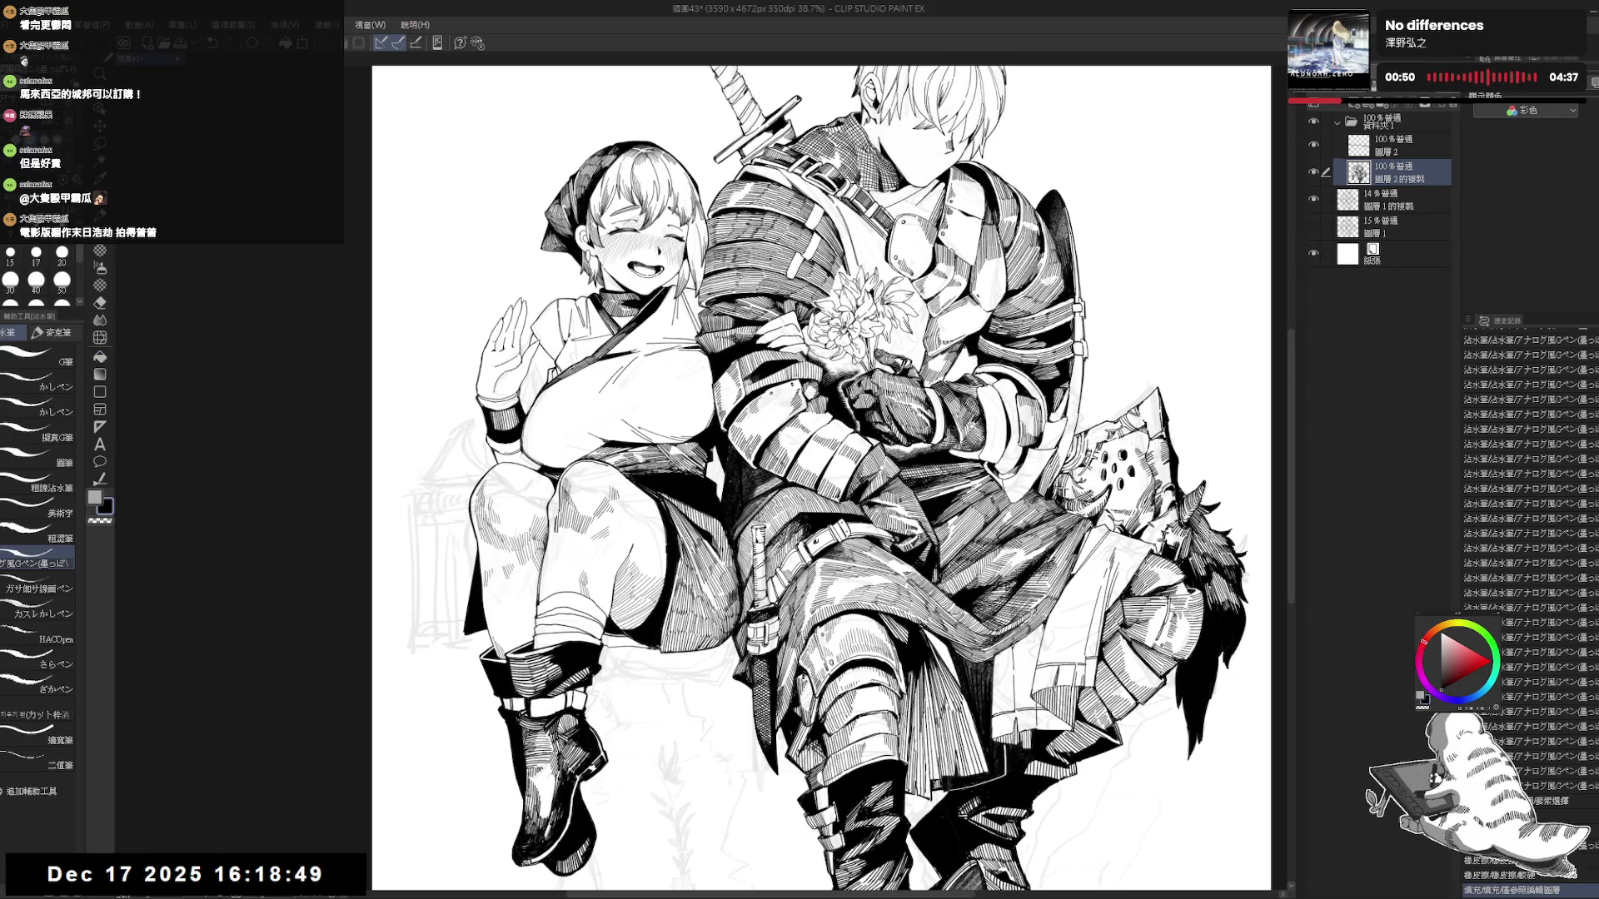
drag(719, 456, 723, 476)
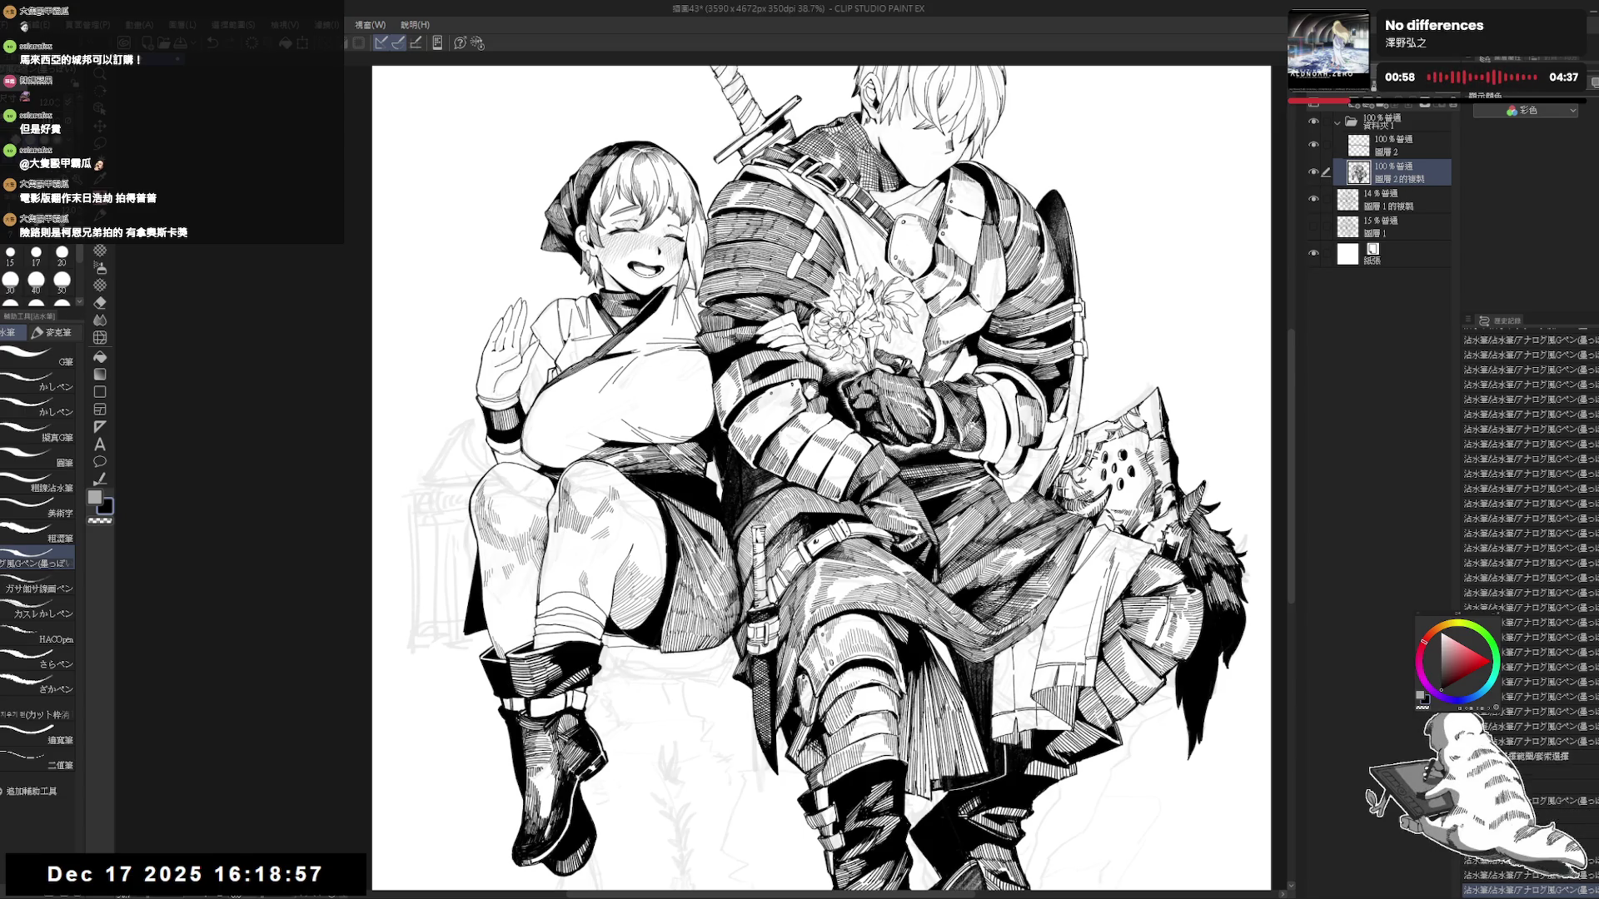
Zoom out to 30% and mirror the view to check the drawing, then tilt it clockwise.
key(minus)
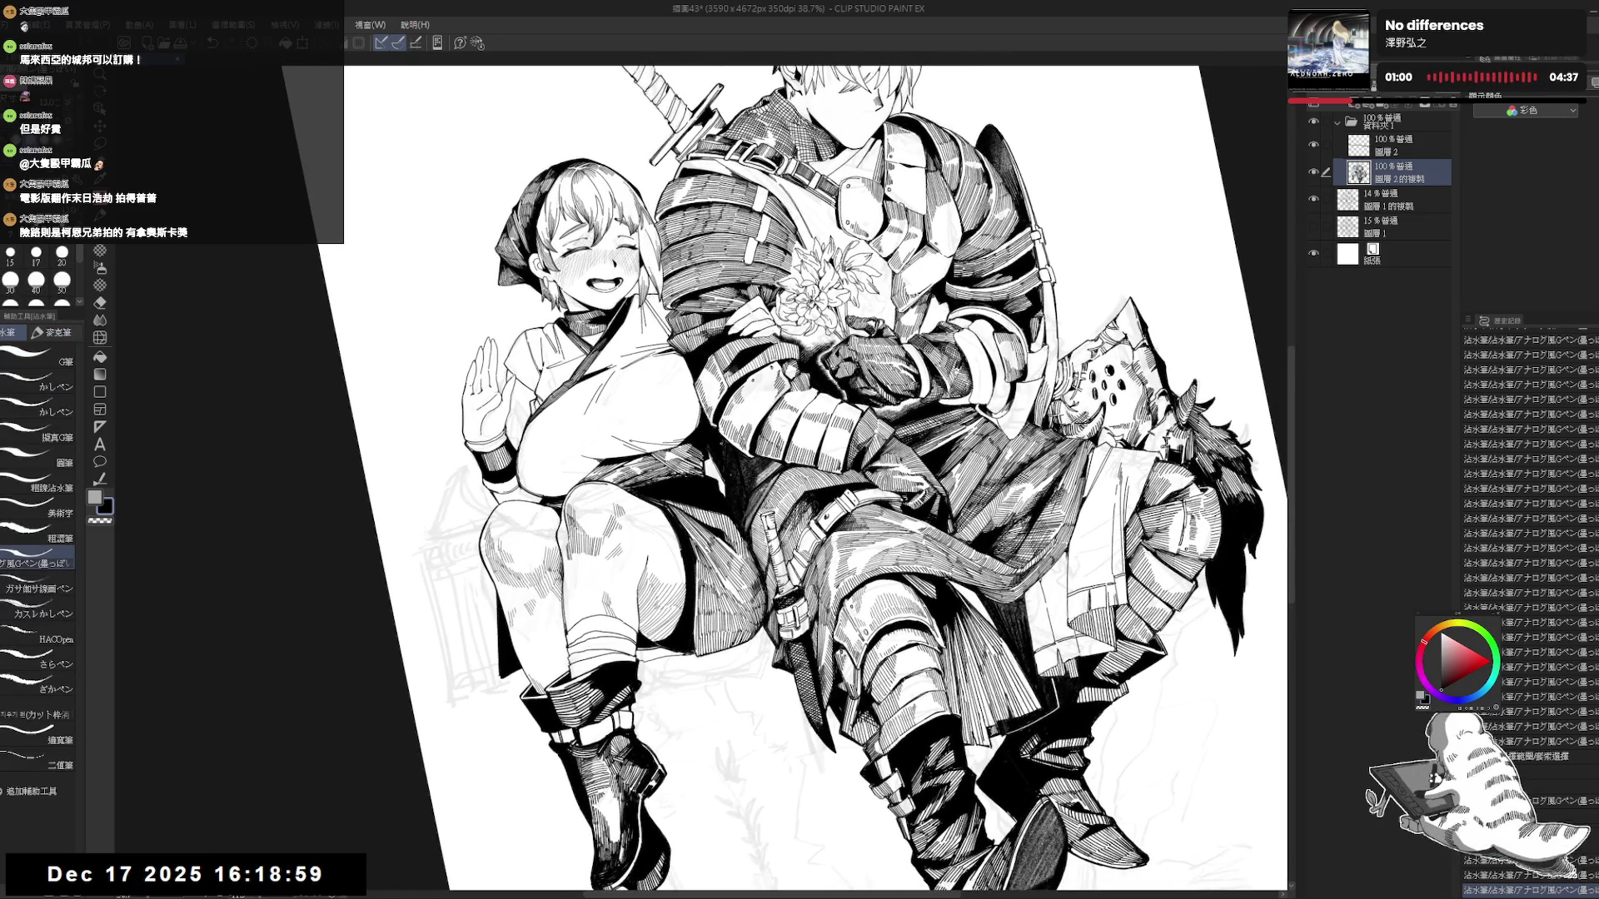
key(ctrl+0)
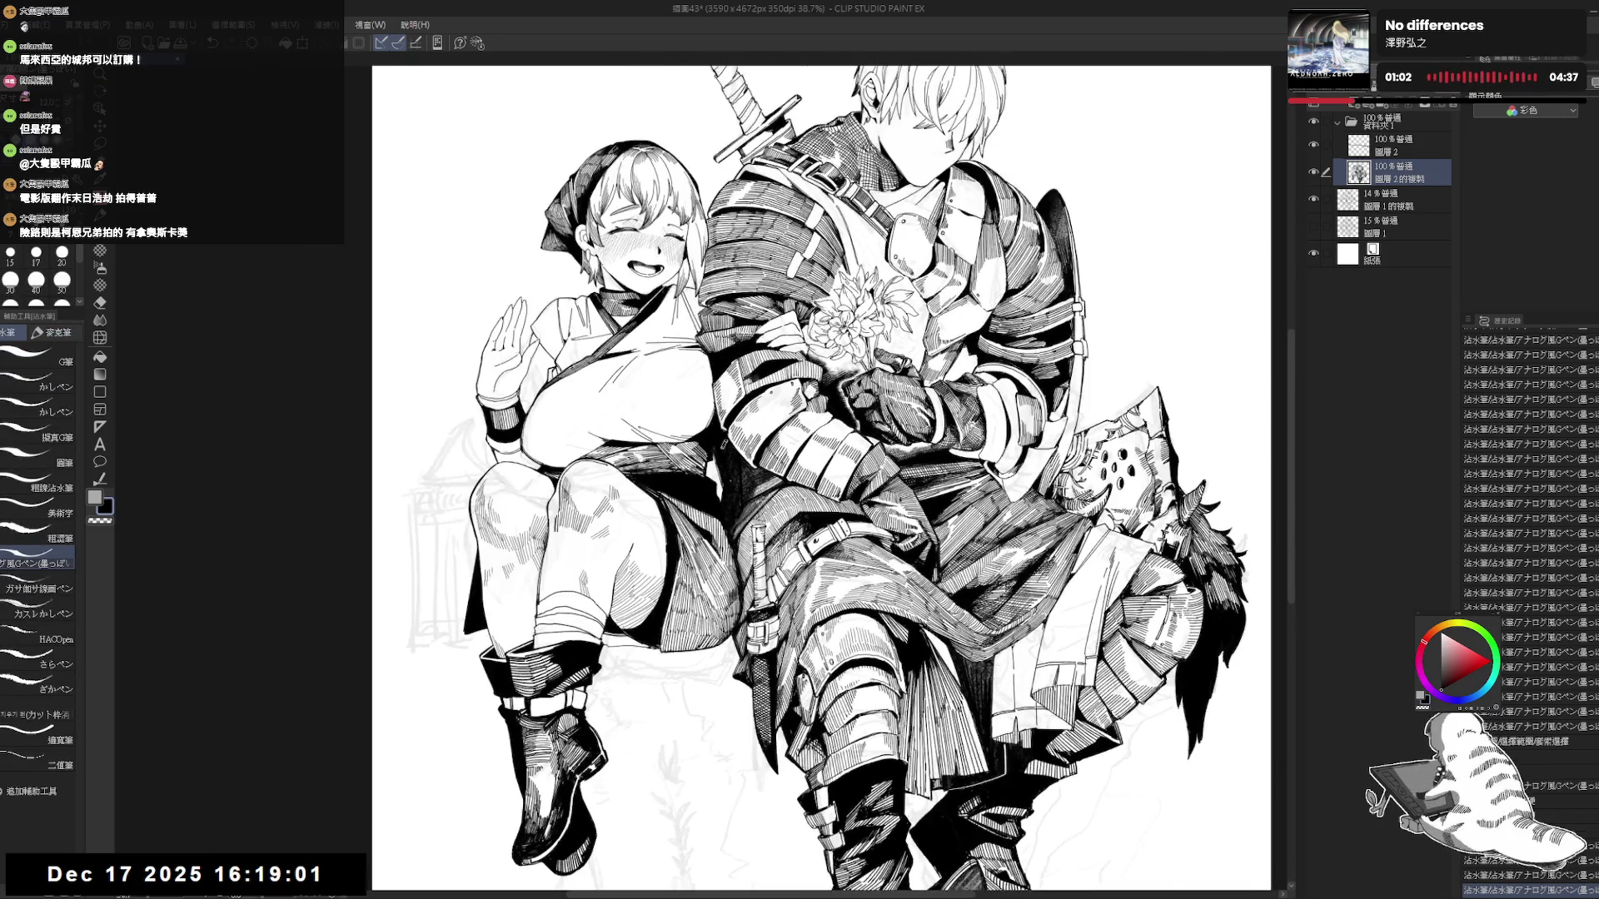
key(minus)
key(h)
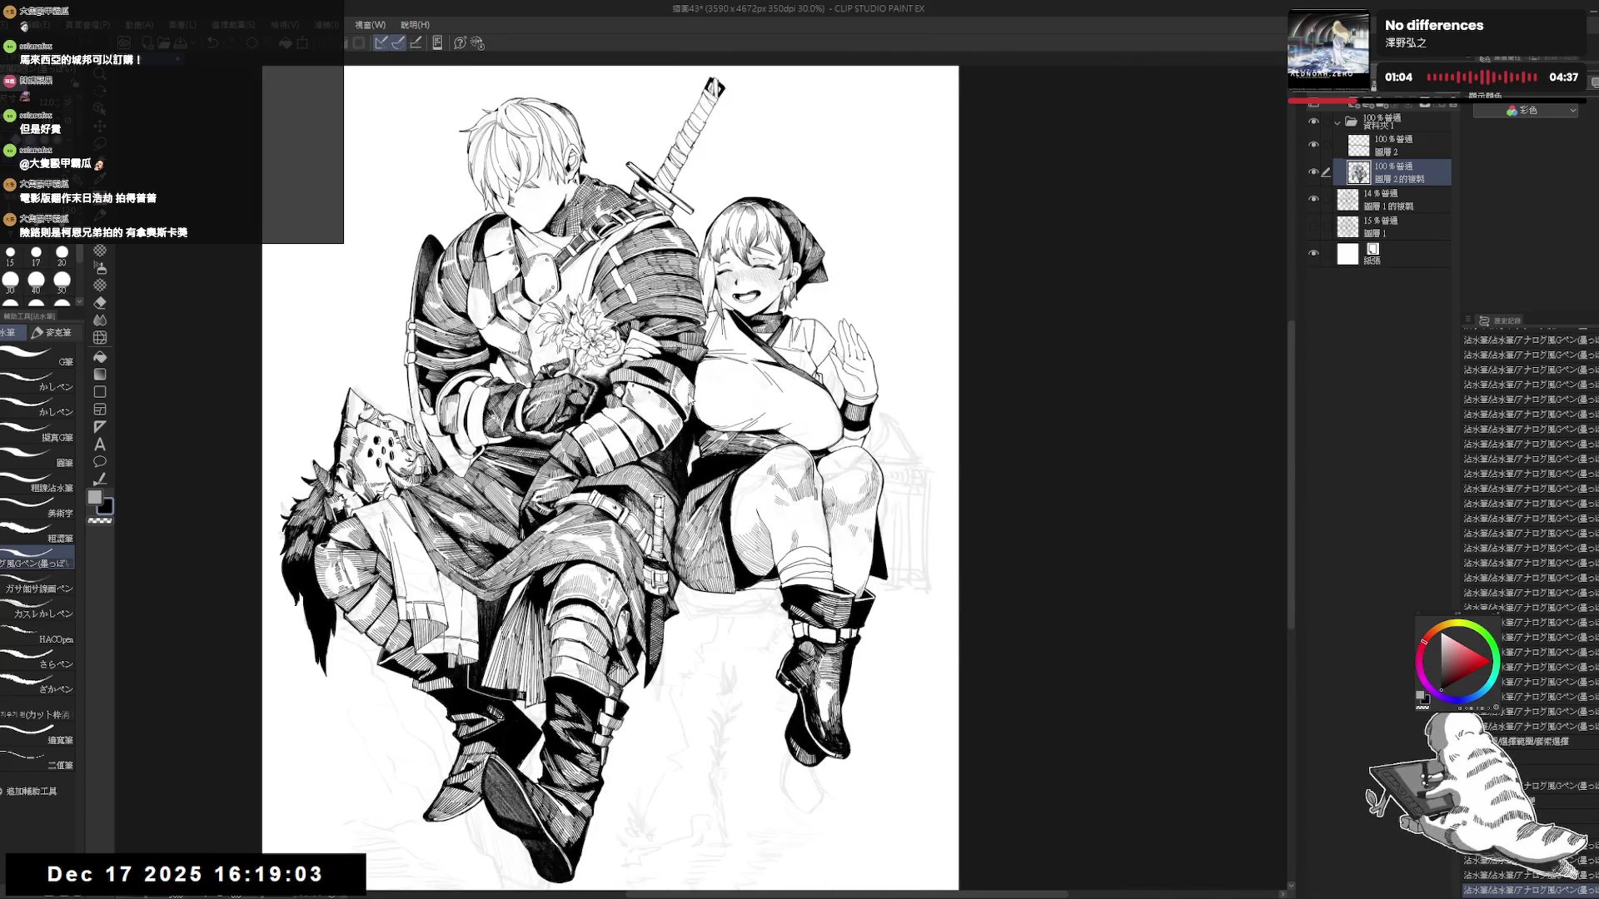
key(h)
key(asciicircum)
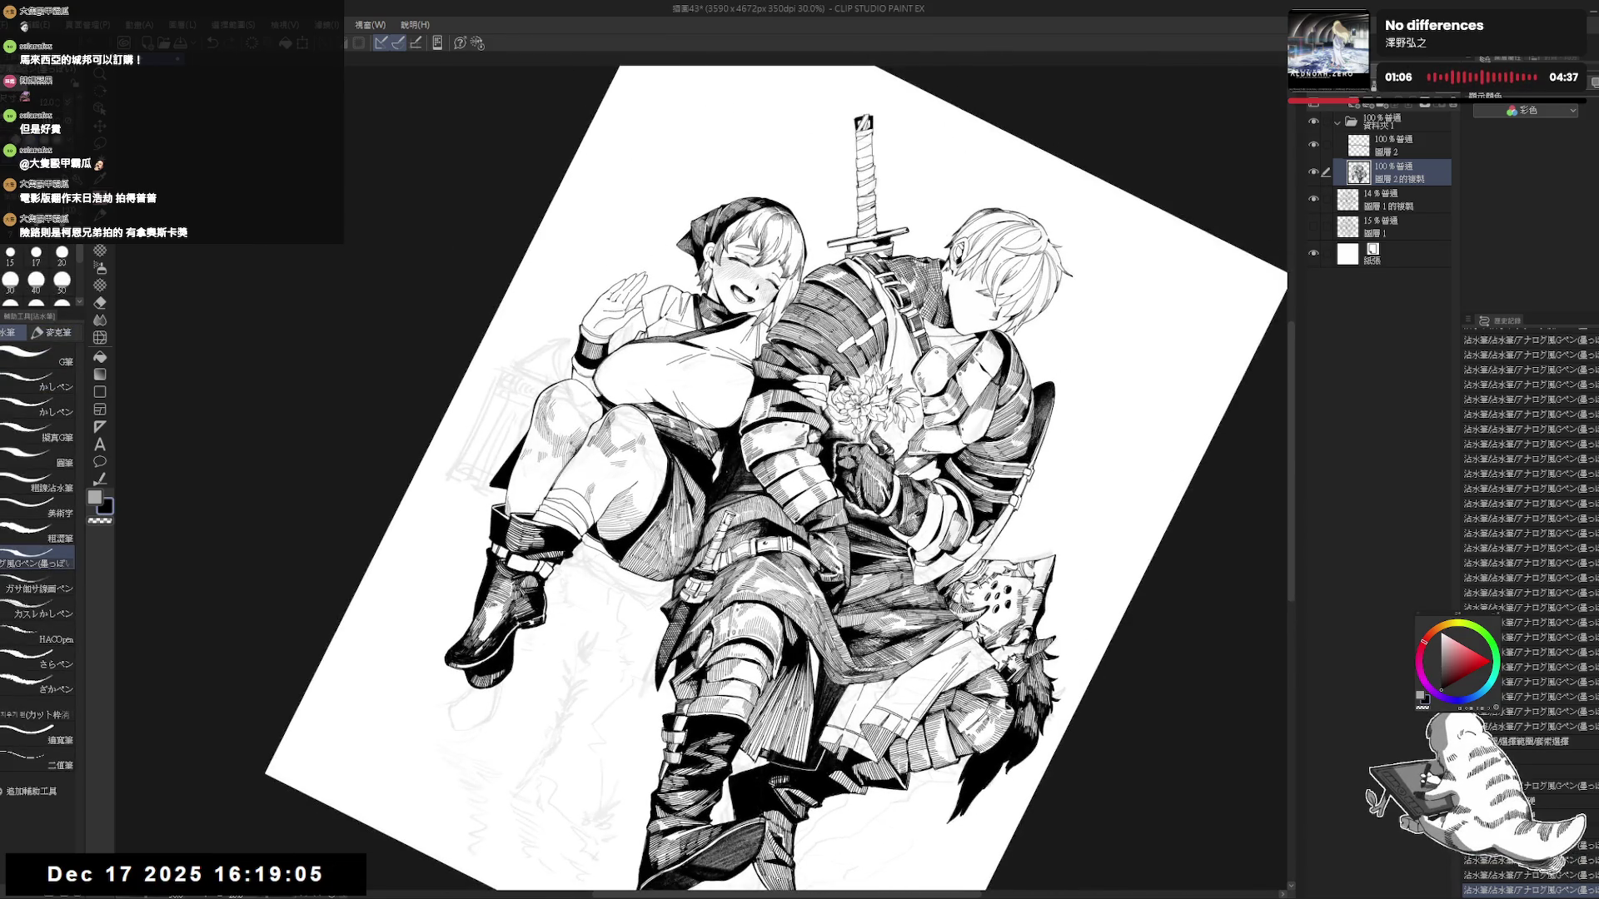
Fill a small gap in the fur ink, add a short stroke, and fit the canvas to the window.
key(g)
click(724, 450)
key(p)
drag(722, 442, 720, 468)
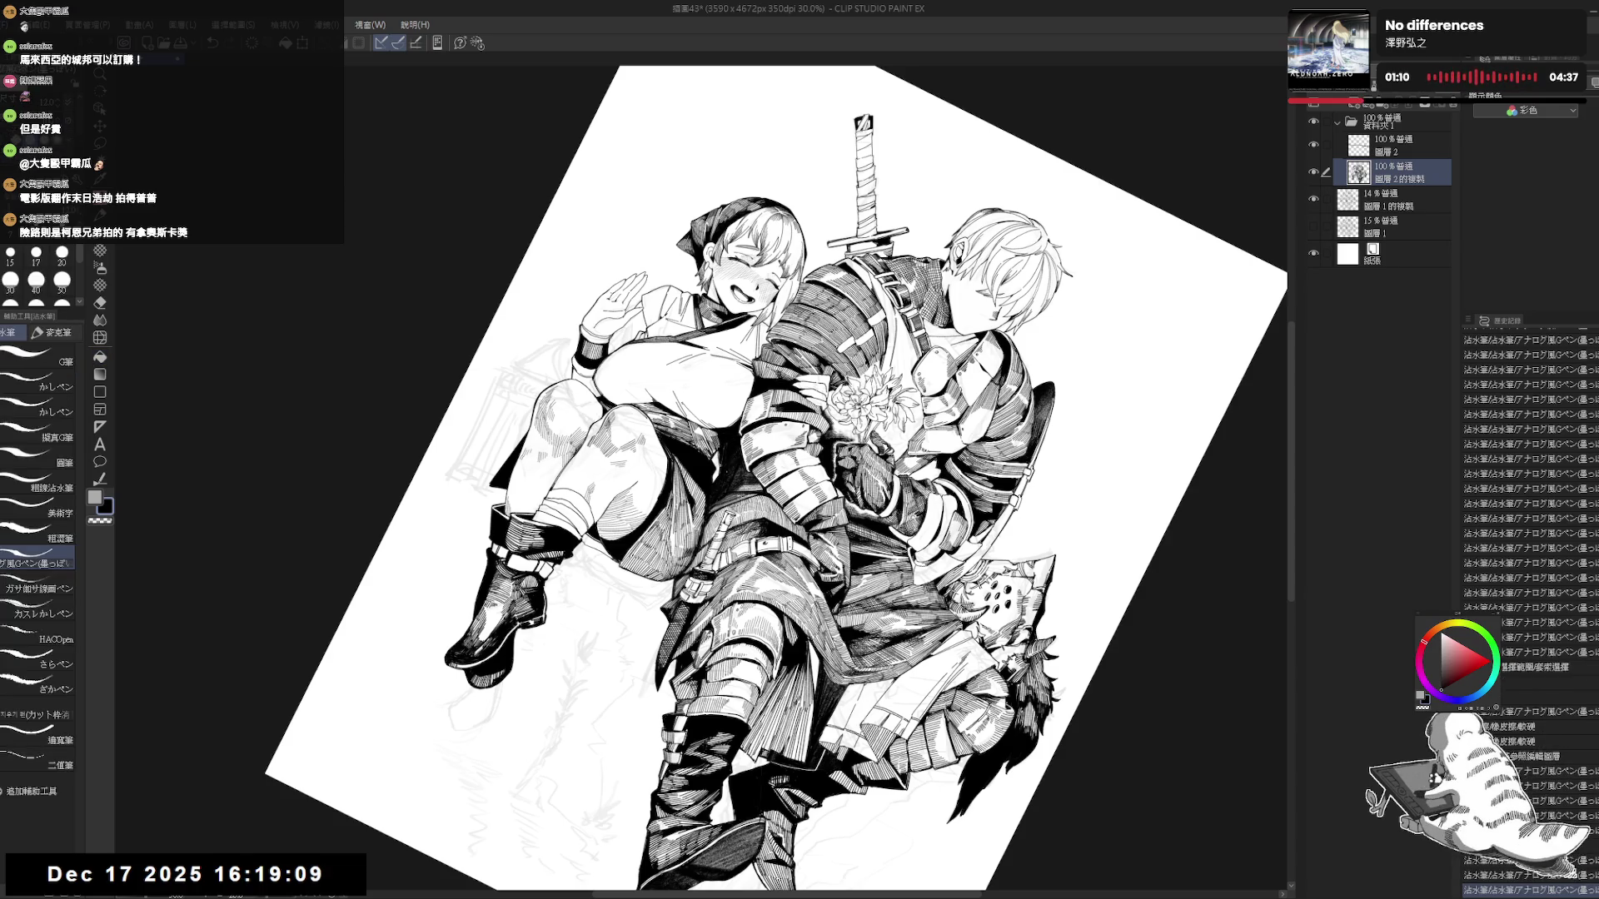
key(ctrl+at)
scroll(791, 479, down, 1)
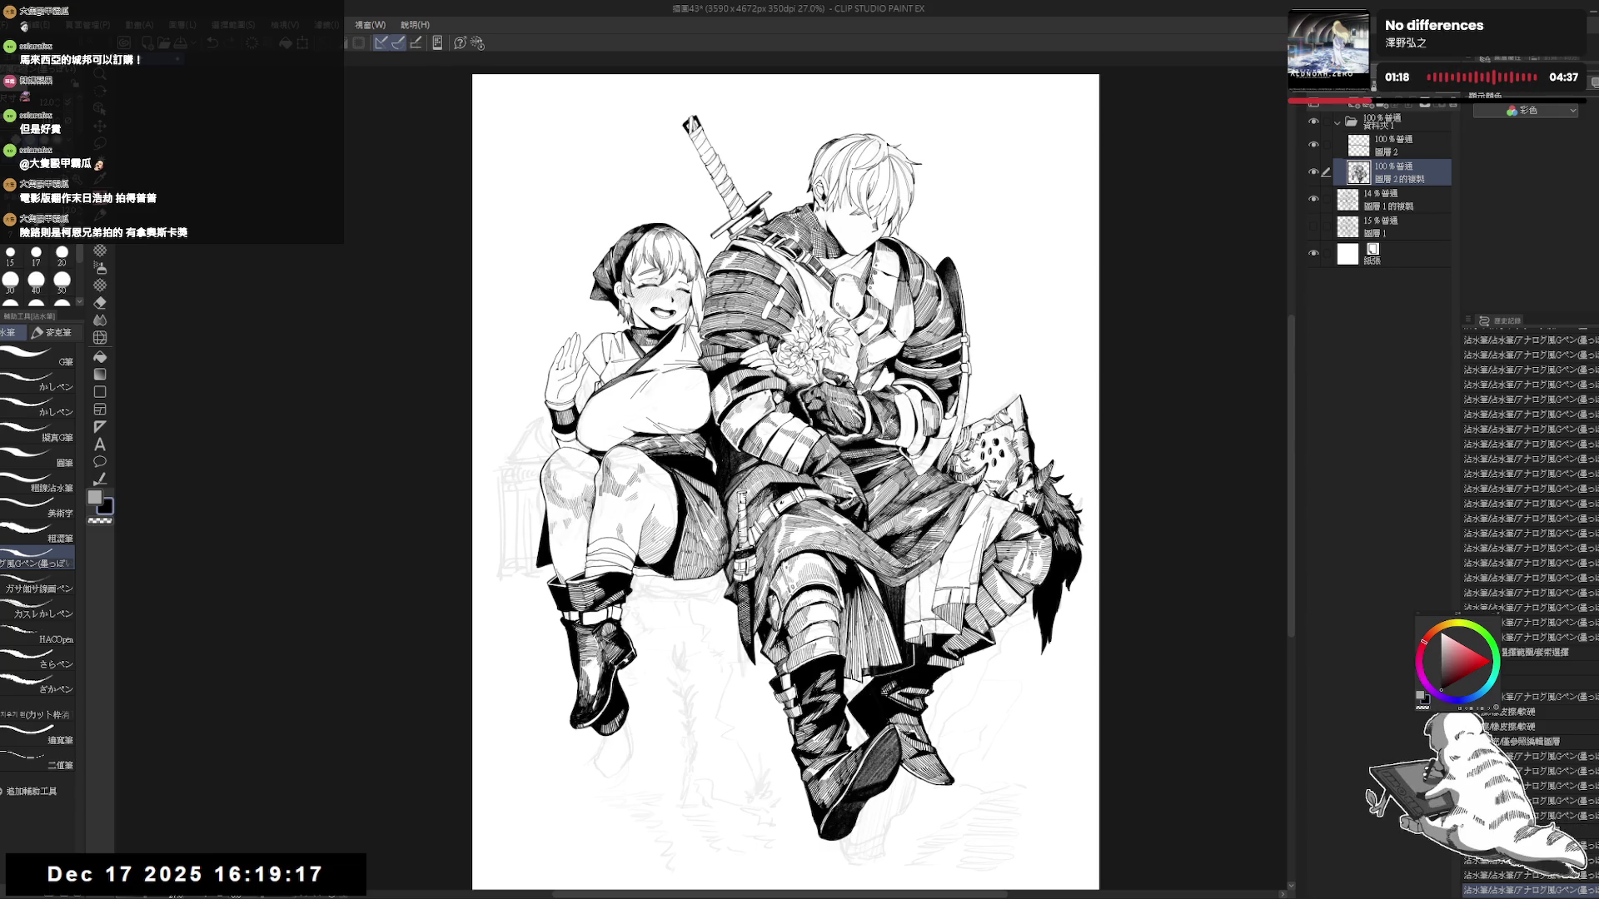
mouse_move(782, 483)
mouse_down()
mouse_move(748, 492)
mouse_move(766, 527)
mouse_move(766, 438)
mouse_move(763, 453)
mouse_up()
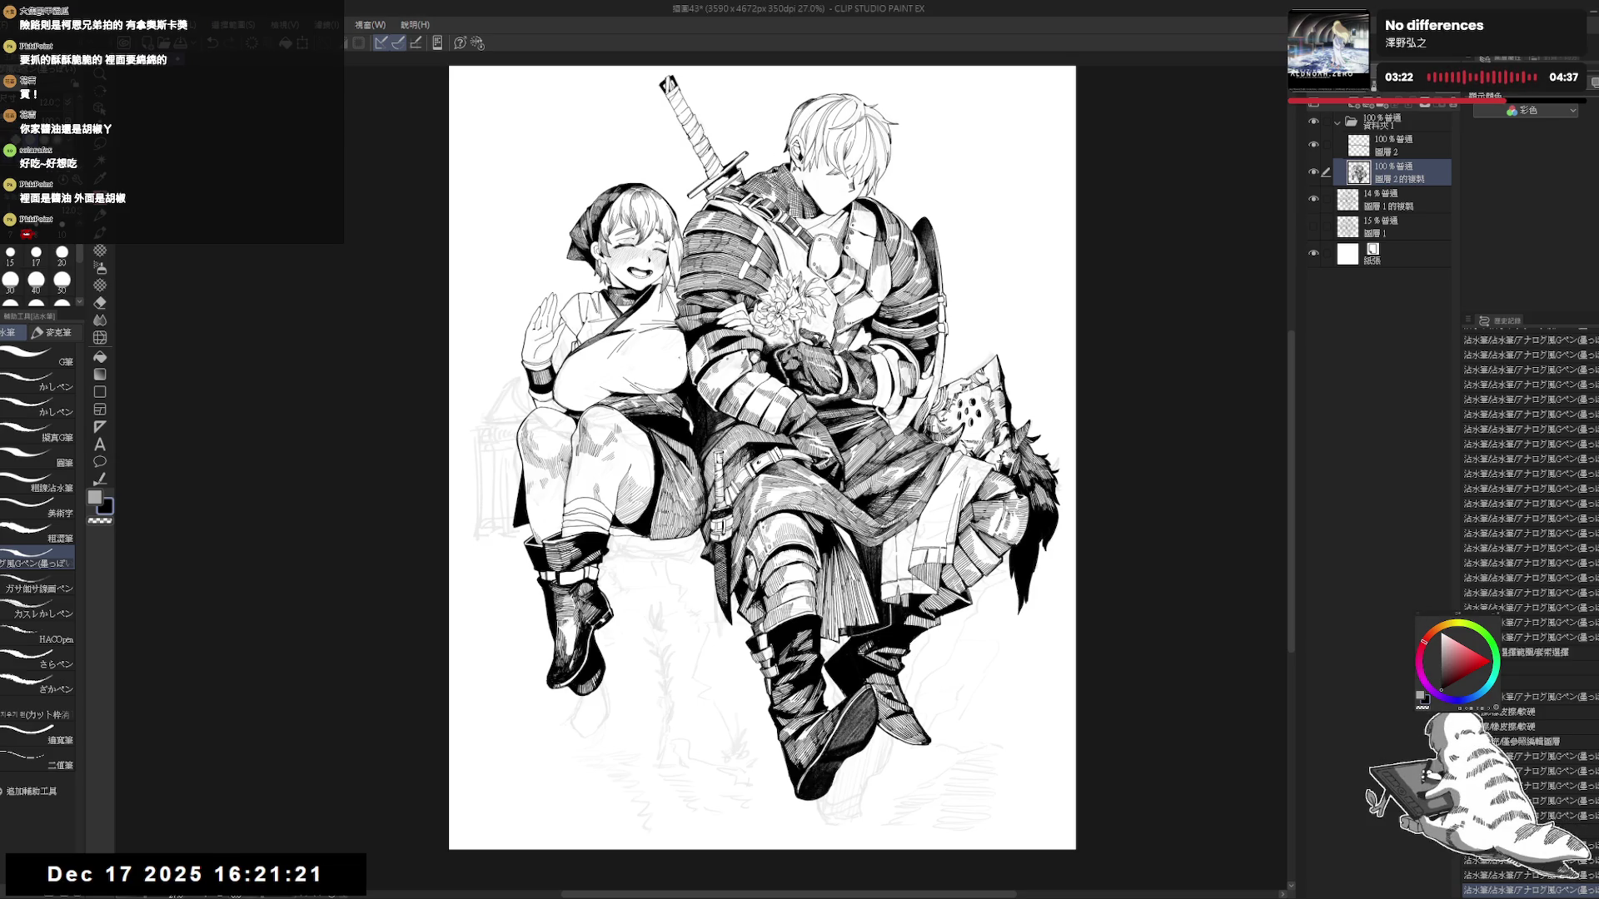
Switch editing to layer 圖層2, undo the last action, and rotate the view clockwise.
drag(990, 313, 974, 302)
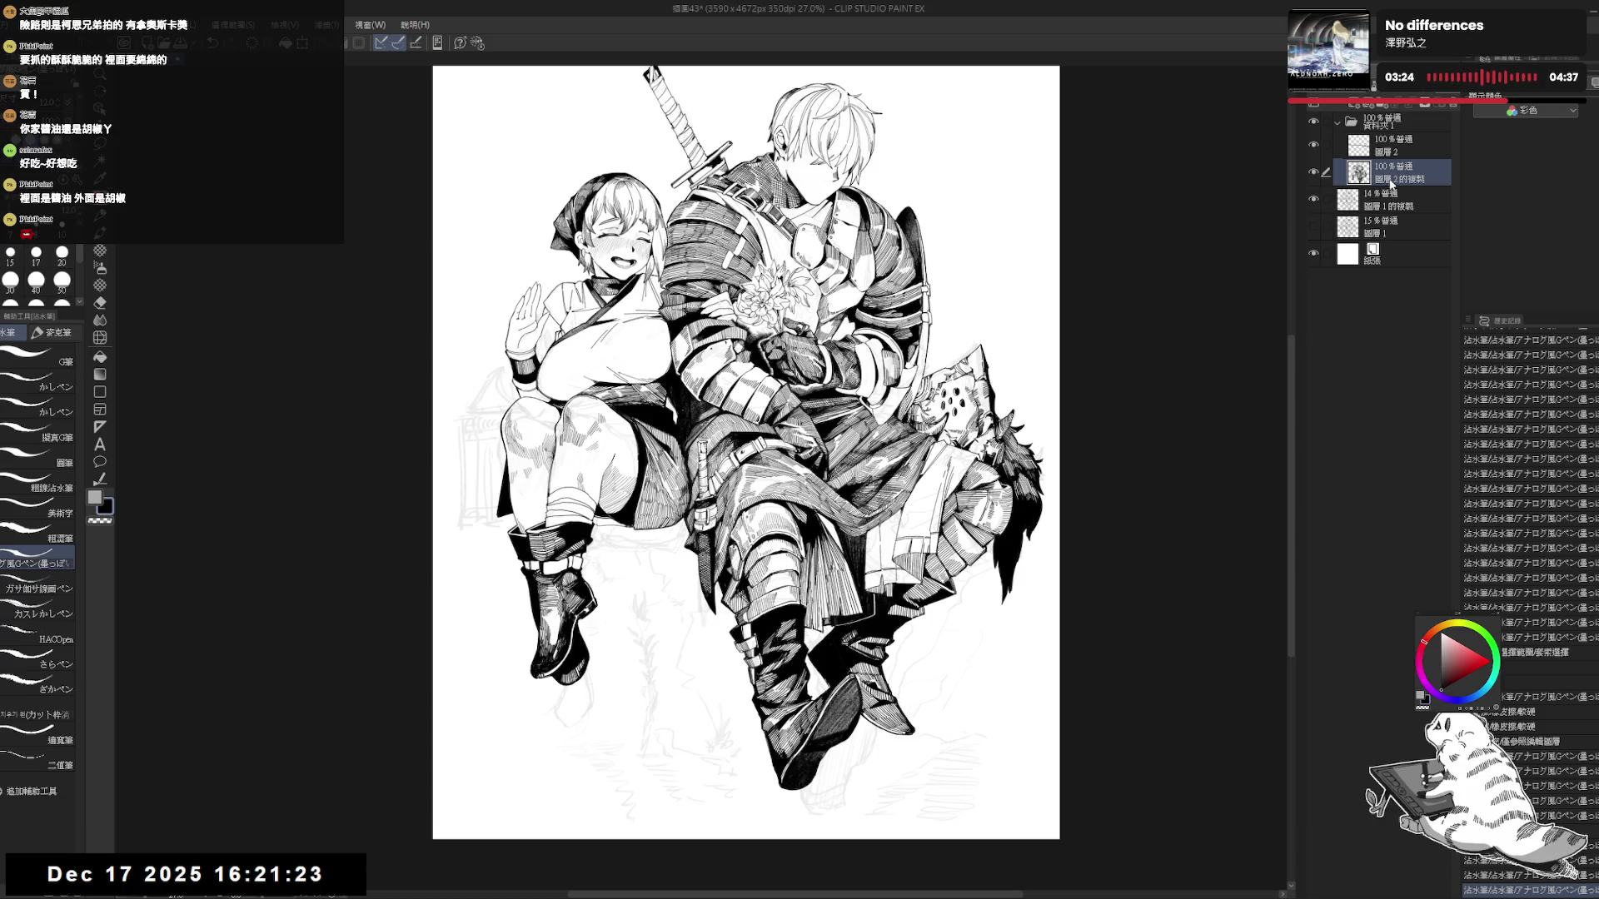
click(1395, 146)
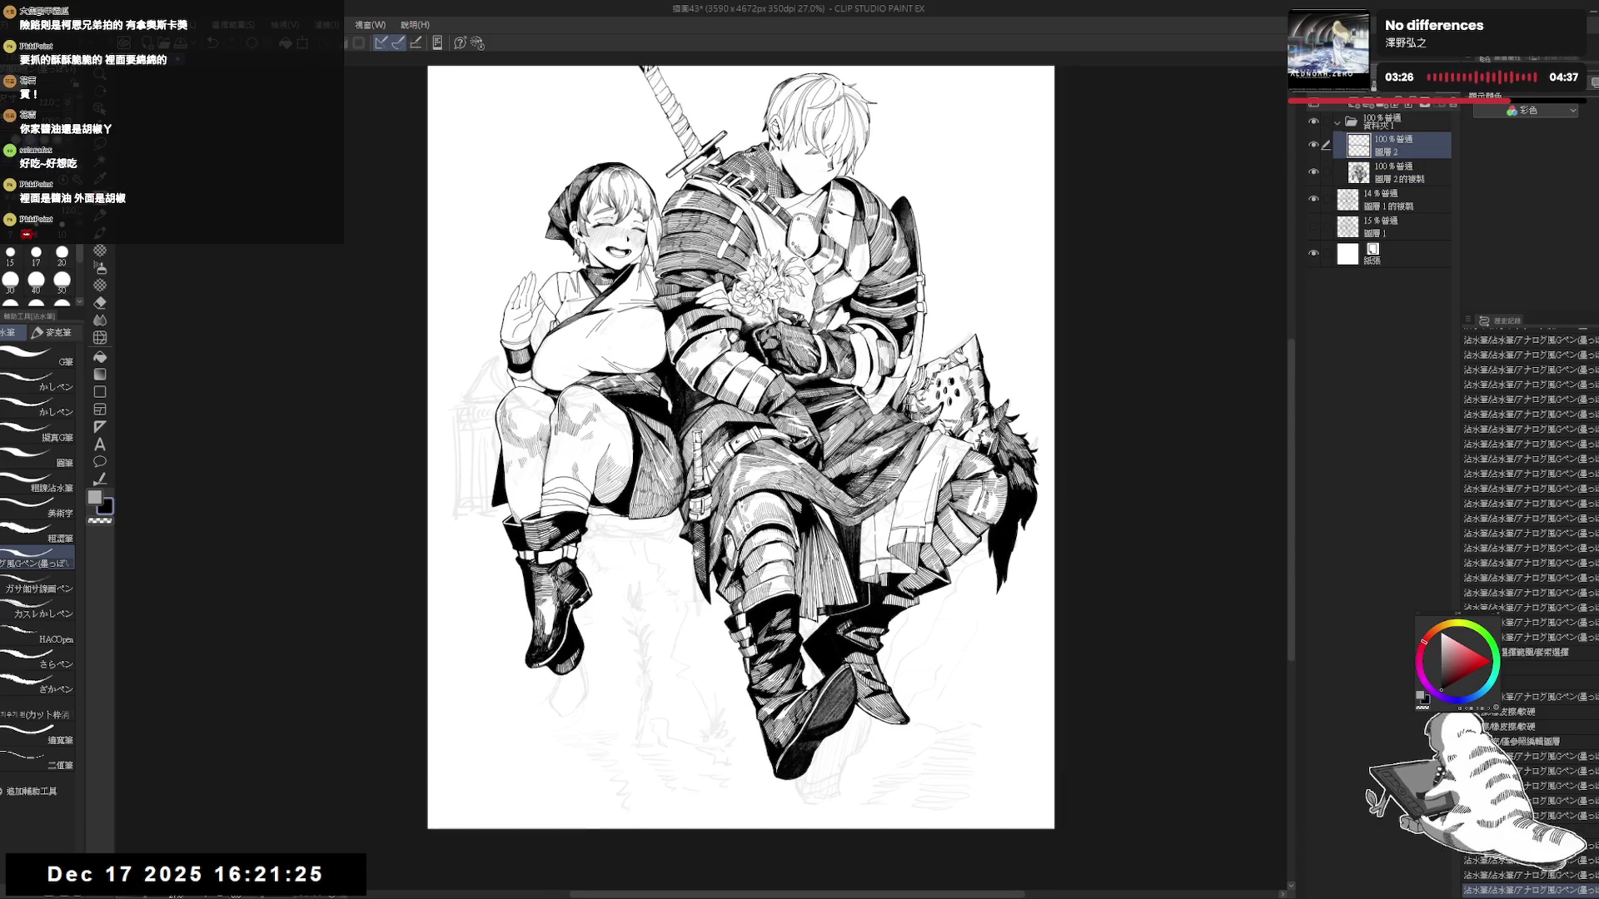
scroll(608, 467, up, 3)
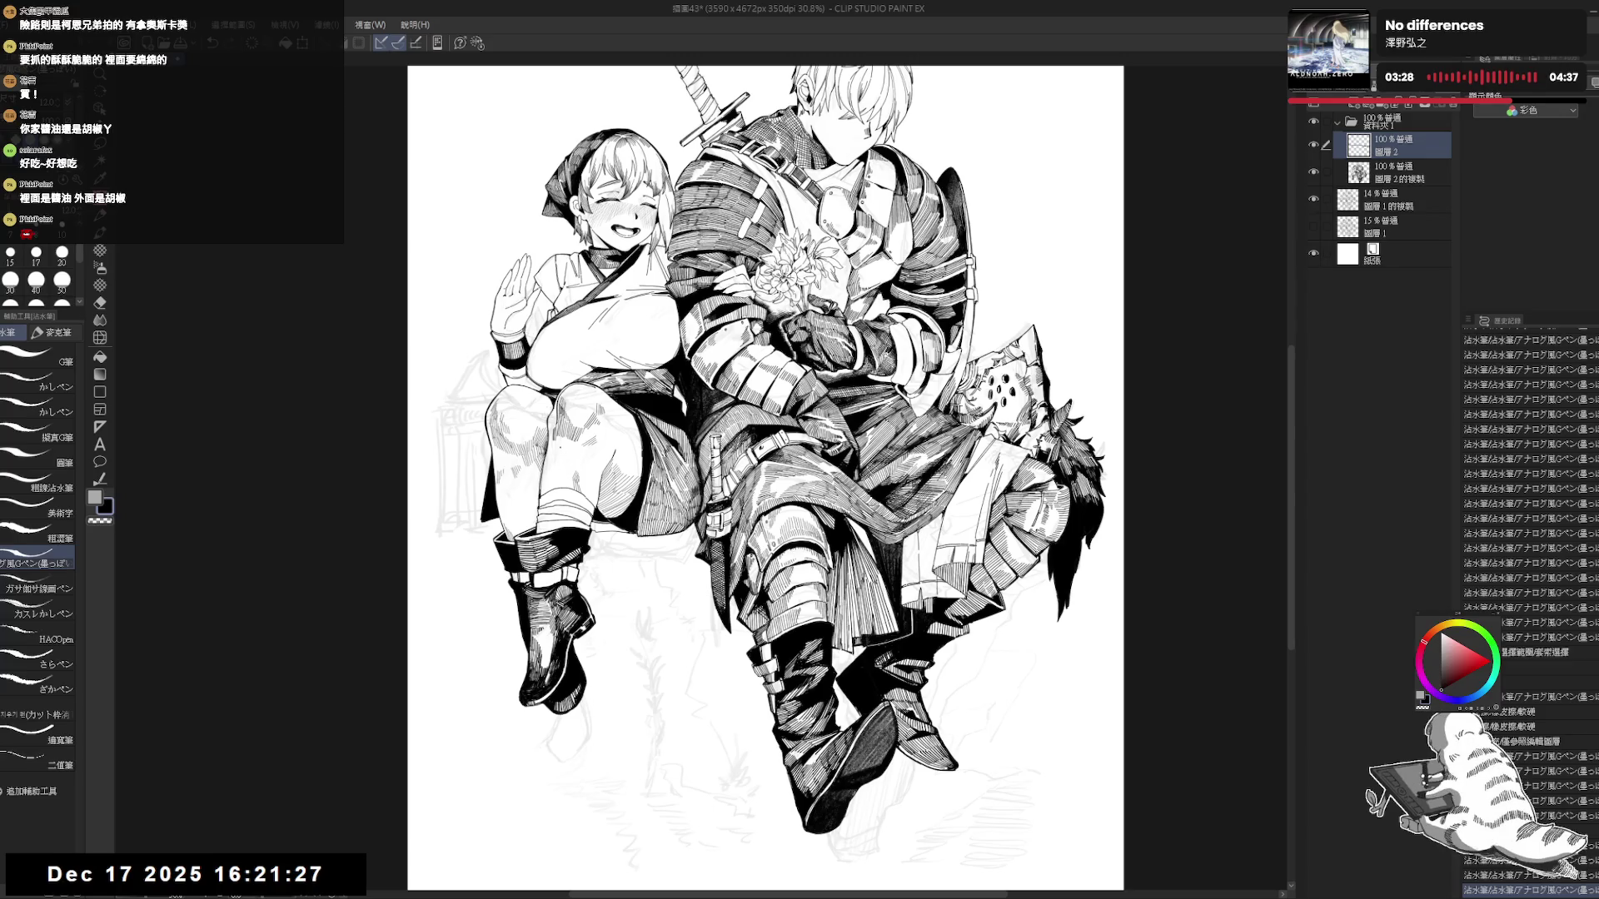
mouse_move(560, 449)
mouse_down()
mouse_move(567, 463)
mouse_move(595, 447)
mouse_move(641, 349)
mouse_up()
key(shift+space)
key(ctrl+z)
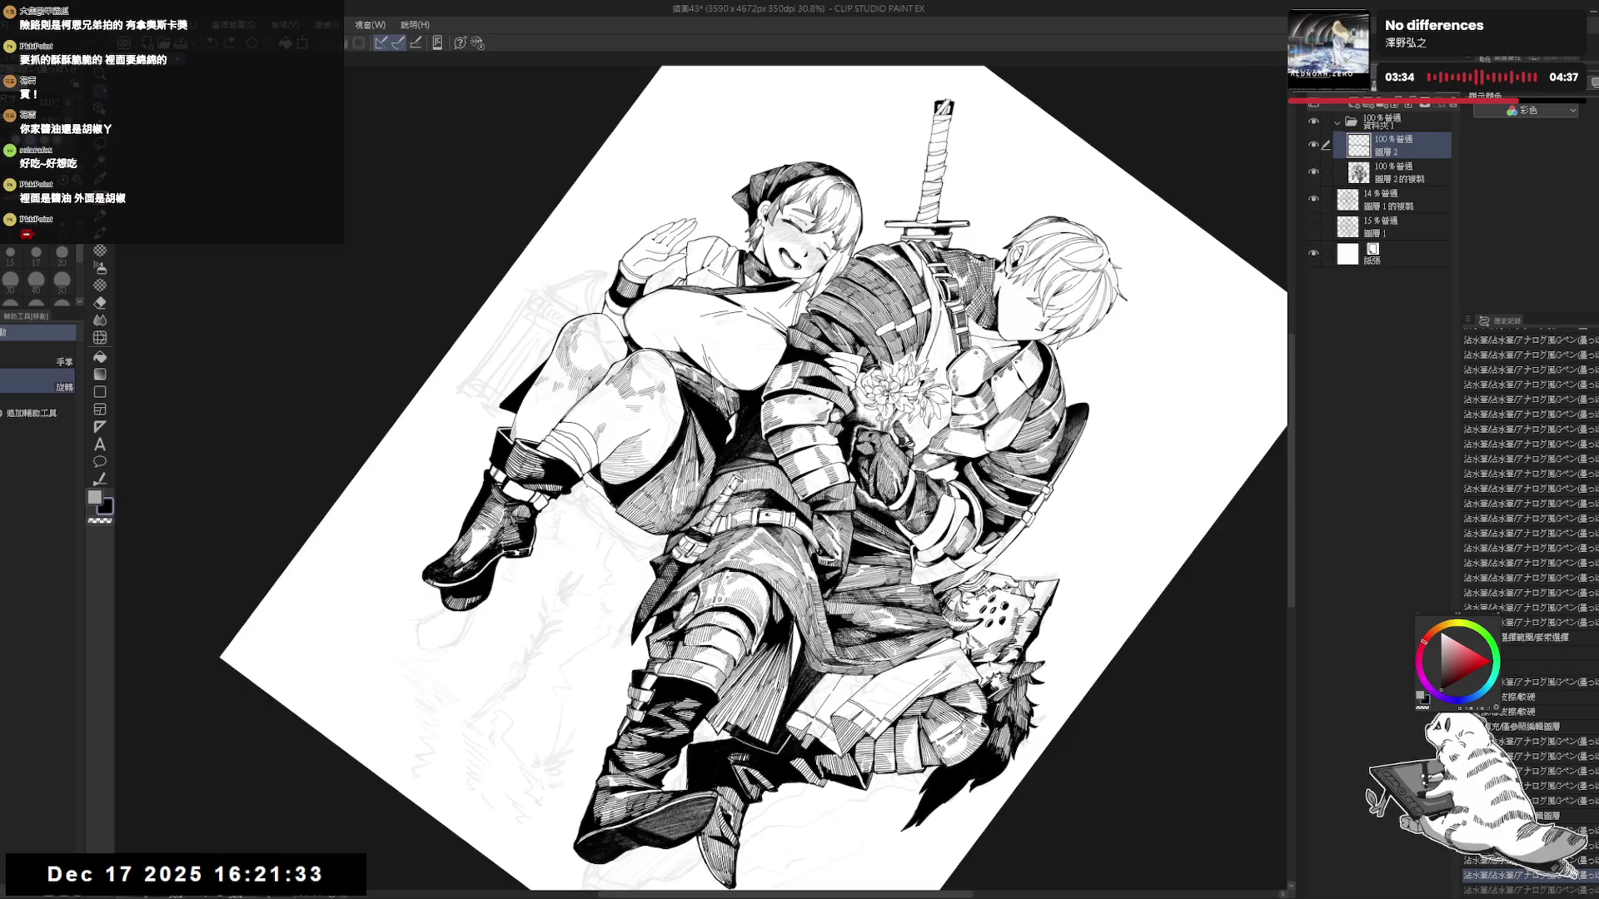
key(ctrl+shift+r)
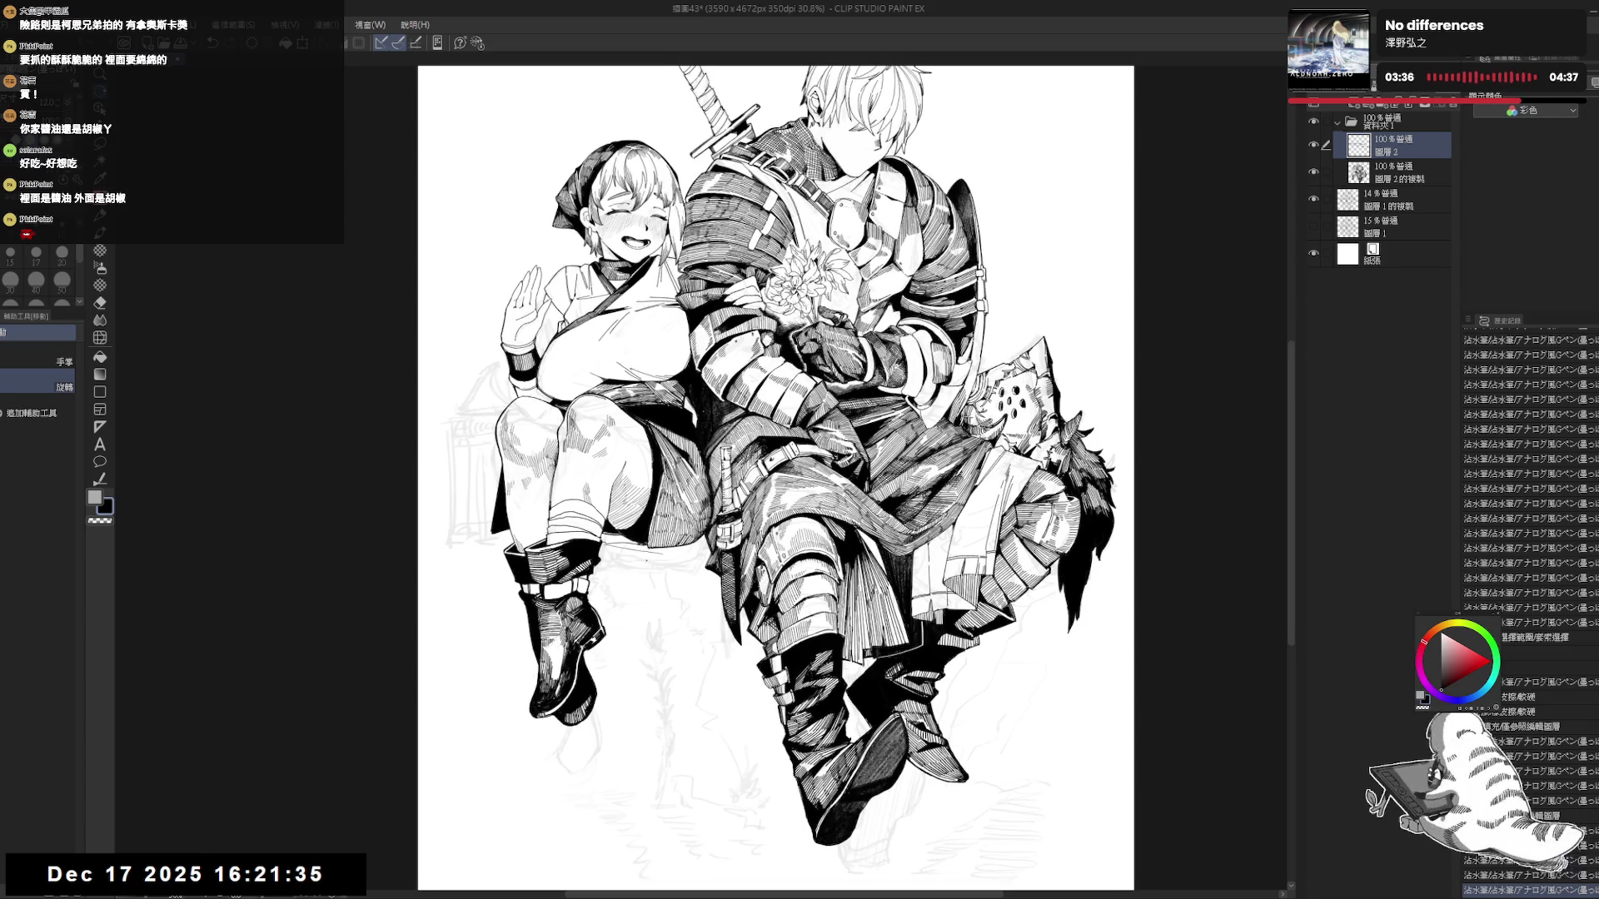
mouse_move(689, 600)
mouse_down()
mouse_move(750, 500)
mouse_move(799, 466)
mouse_up()
scroll(799, 466, up, 2)
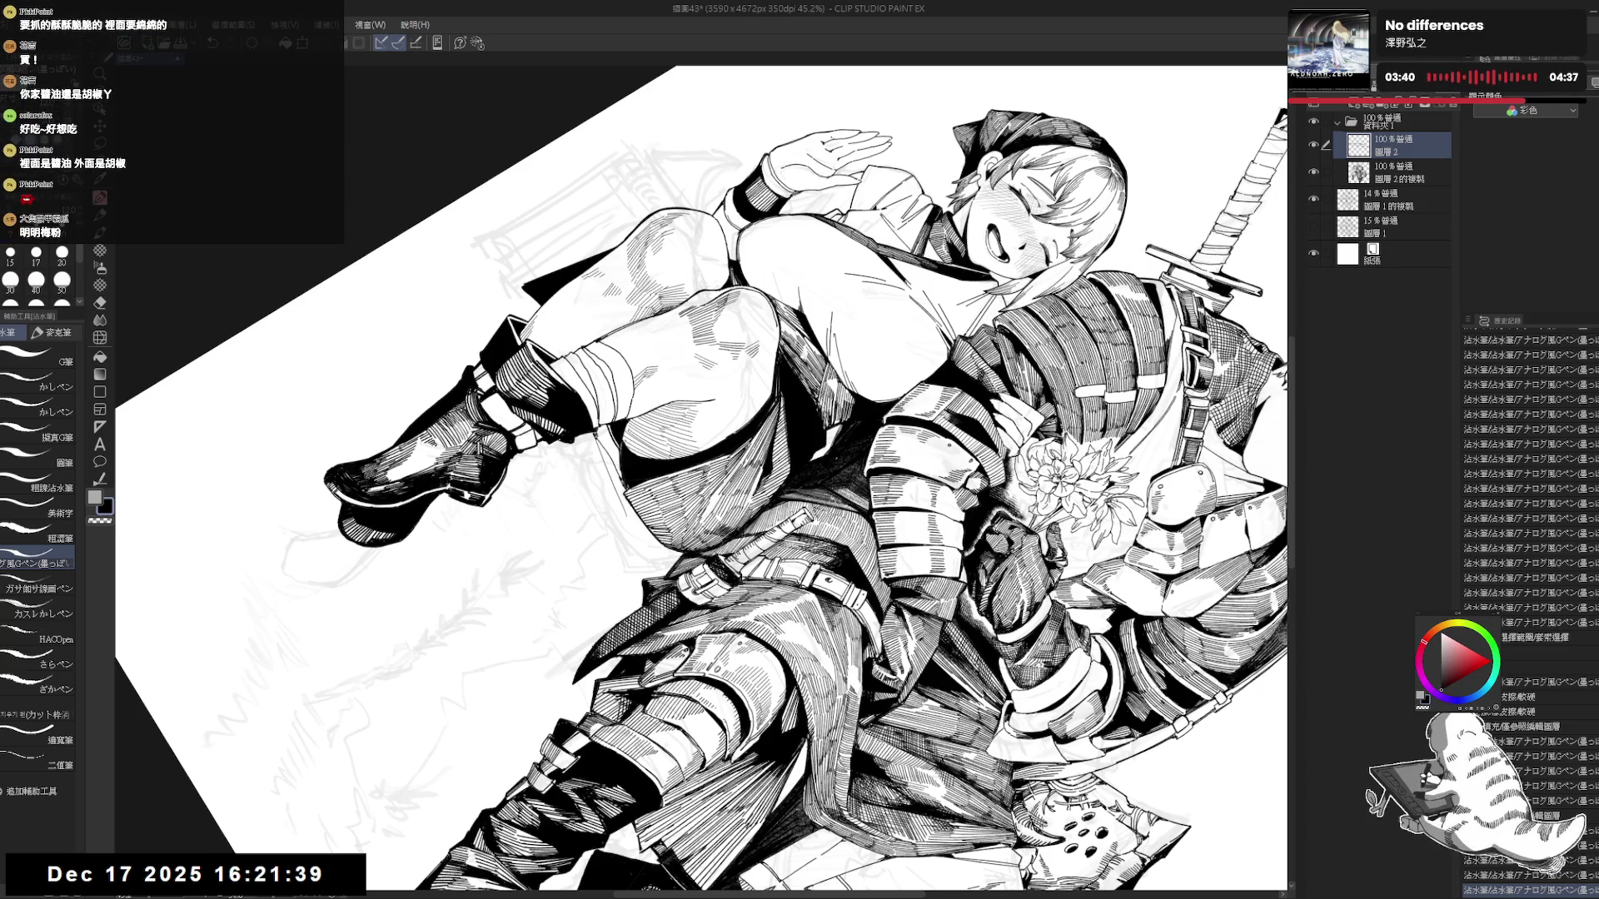
Erase a bit of stray ink and add a short stroke on the knight's legs.
key(e)
mouse_move(597, 442)
mouse_down()
mouse_move(616, 476)
mouse_move(595, 466)
mouse_move(583, 500)
mouse_up()
key(p)
drag(676, 627, 596, 610)
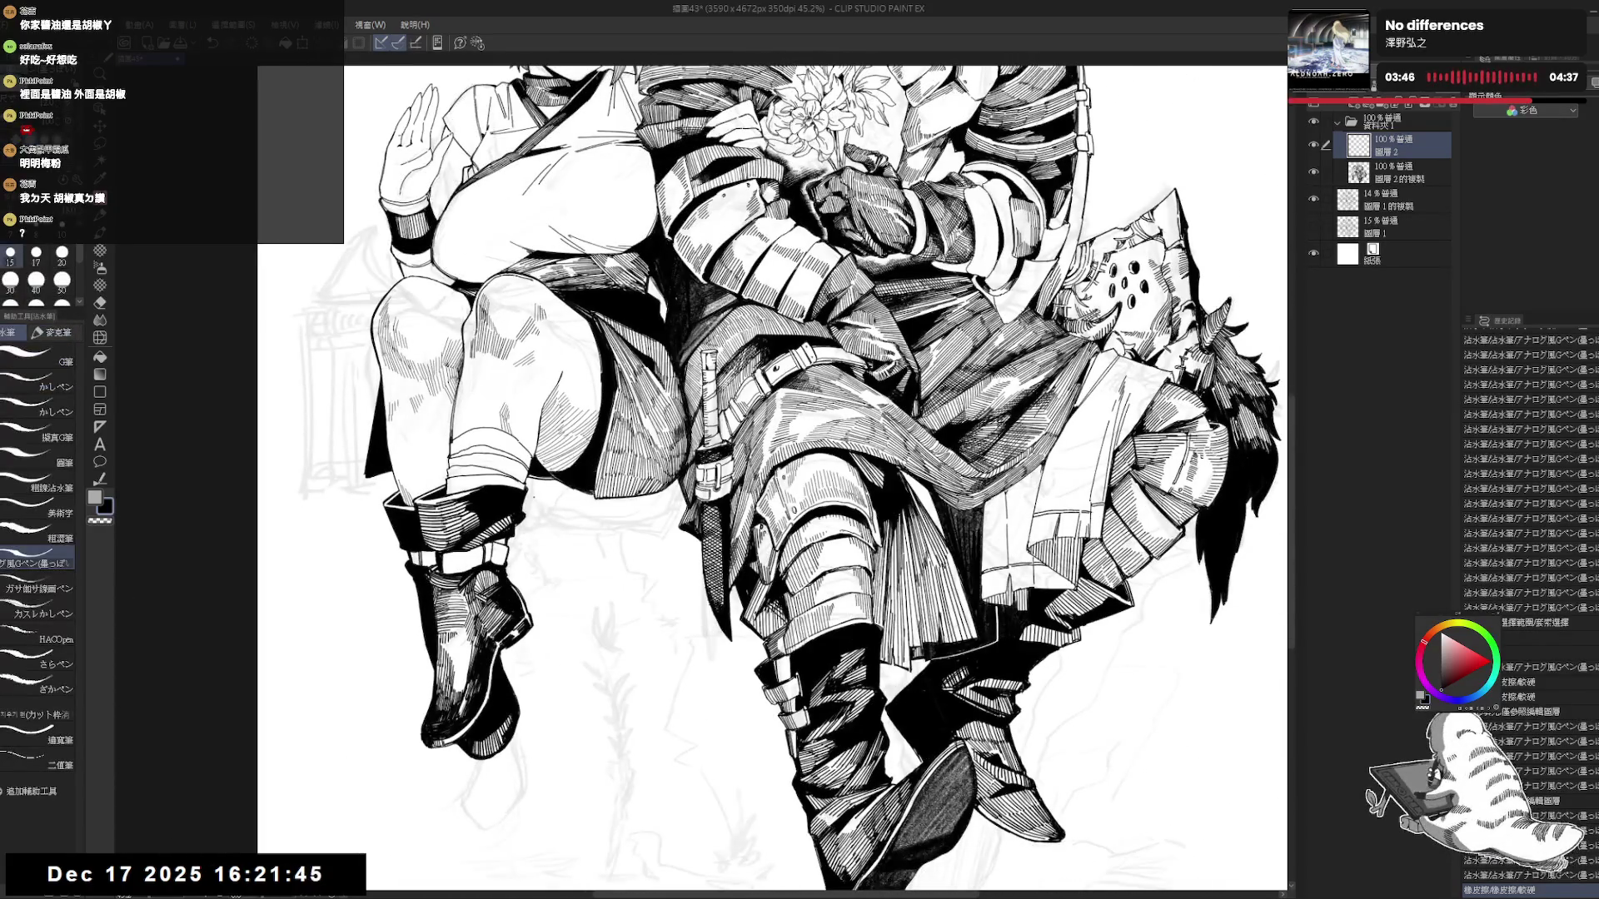
drag(537, 498, 588, 513)
drag(750, 458, 730, 473)
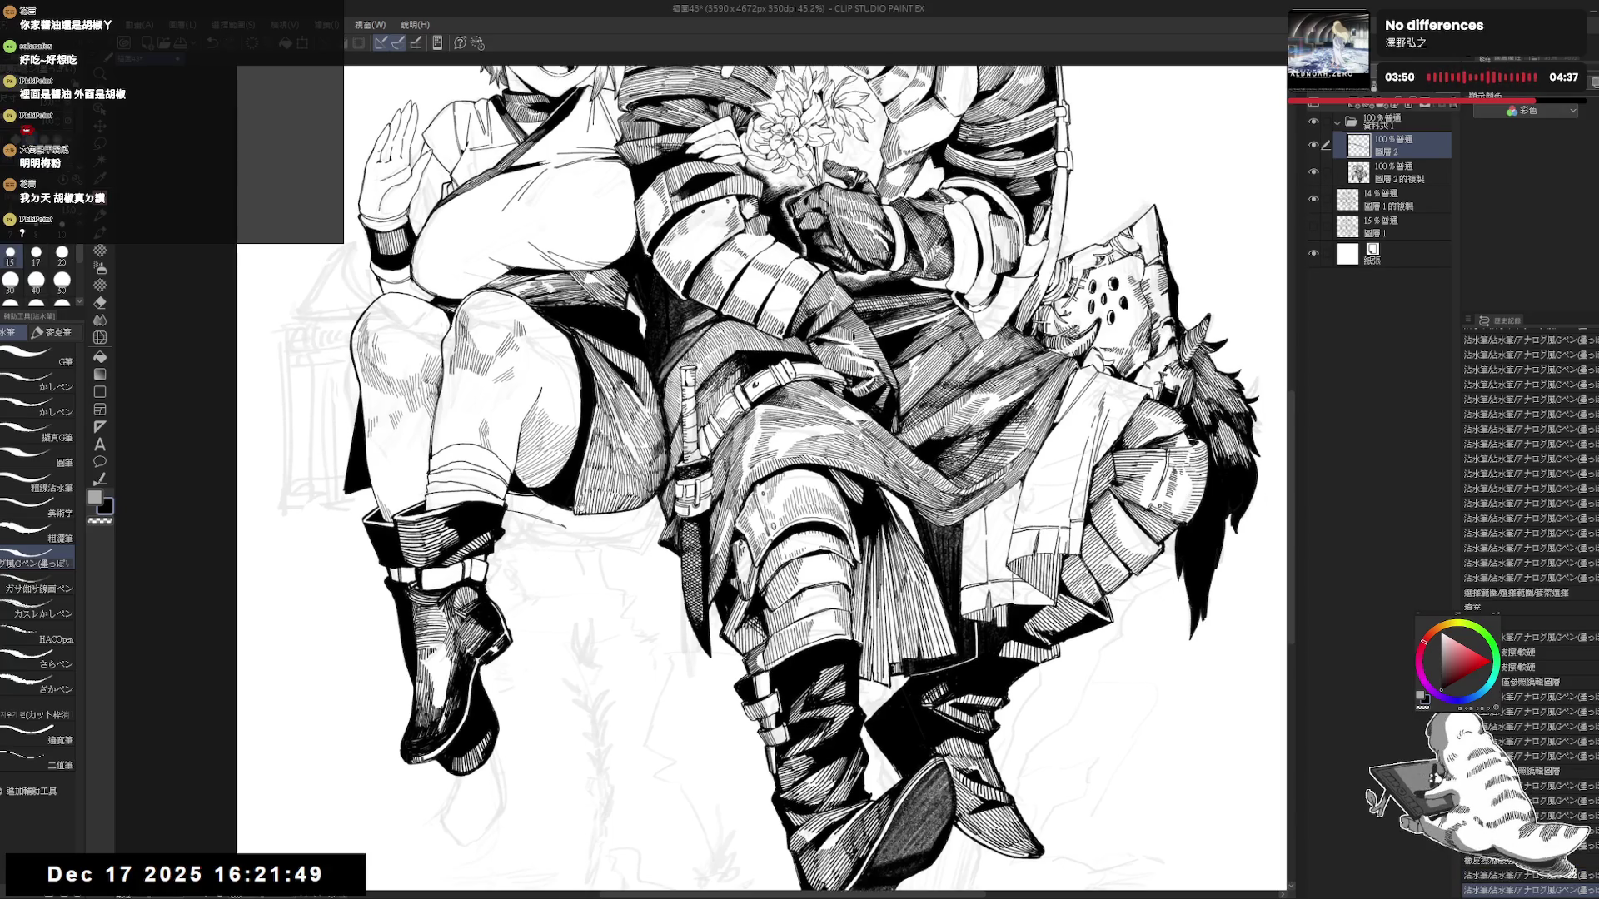
scroll(587, 522, down, 2)
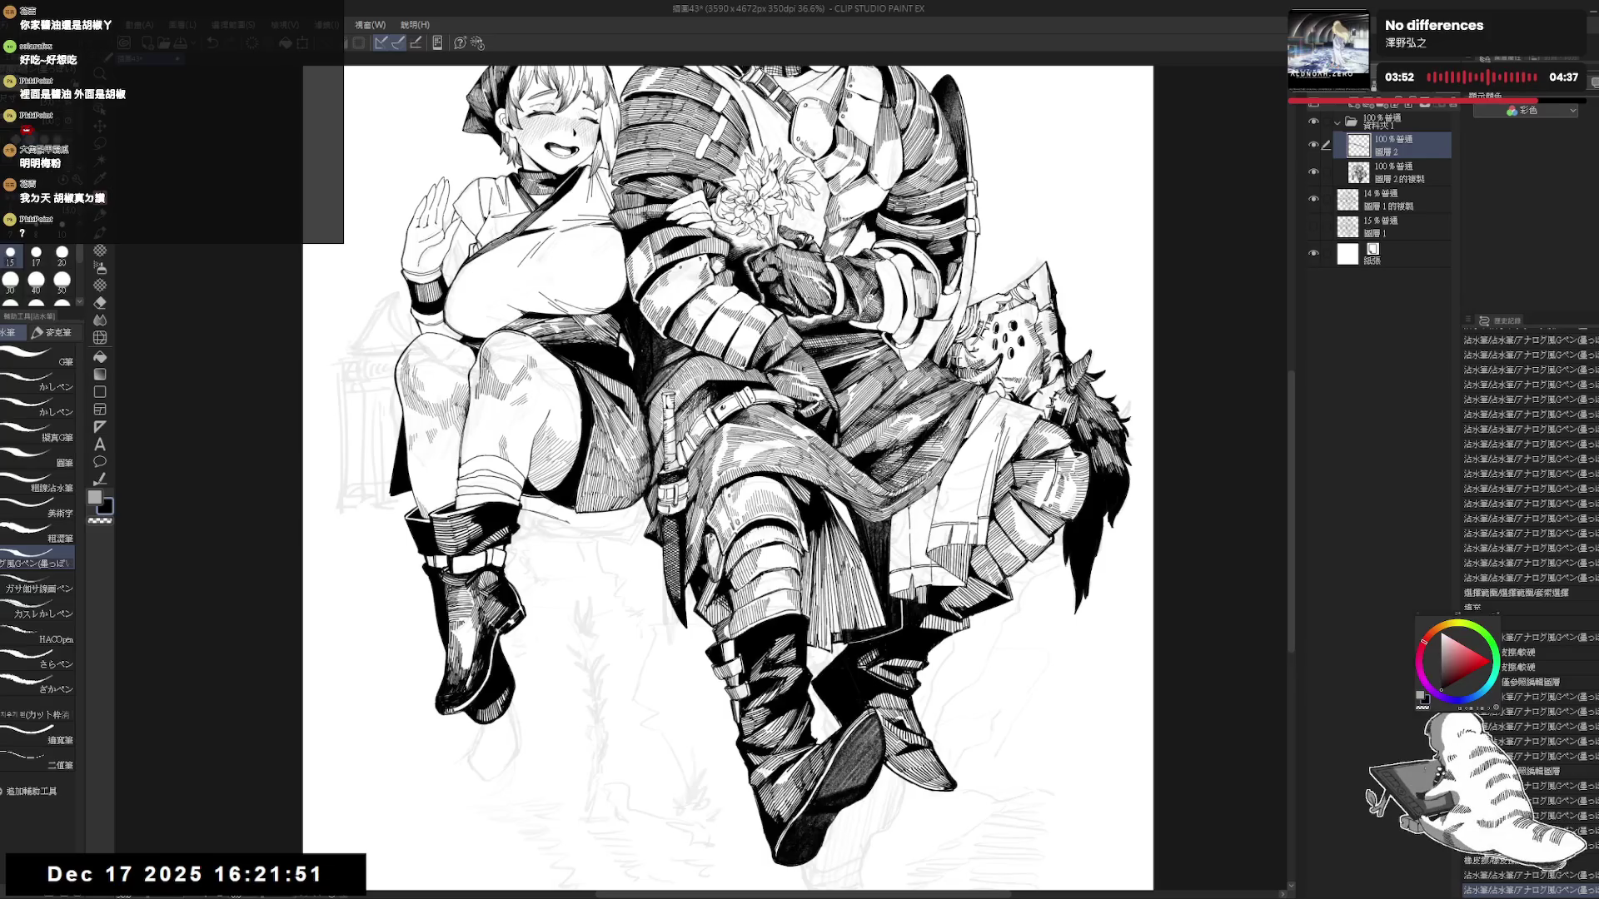
Clear the selection and ink small strokes below the girl's seat from a tilted view.
drag(547, 436, 571, 427)
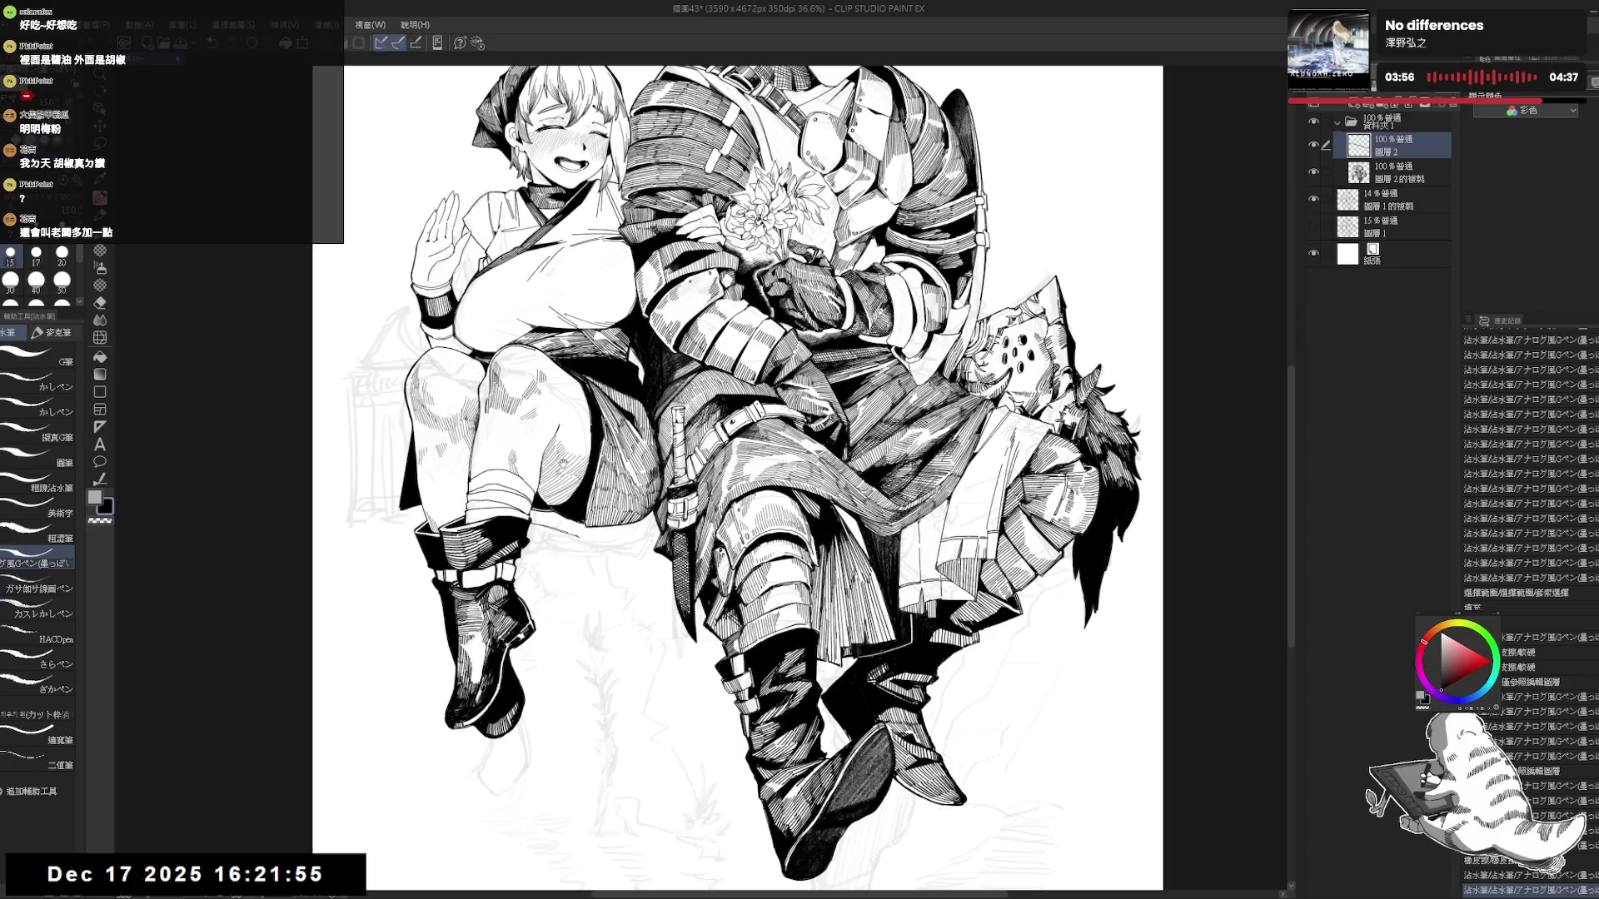
drag(502, 475, 514, 485)
key(h)
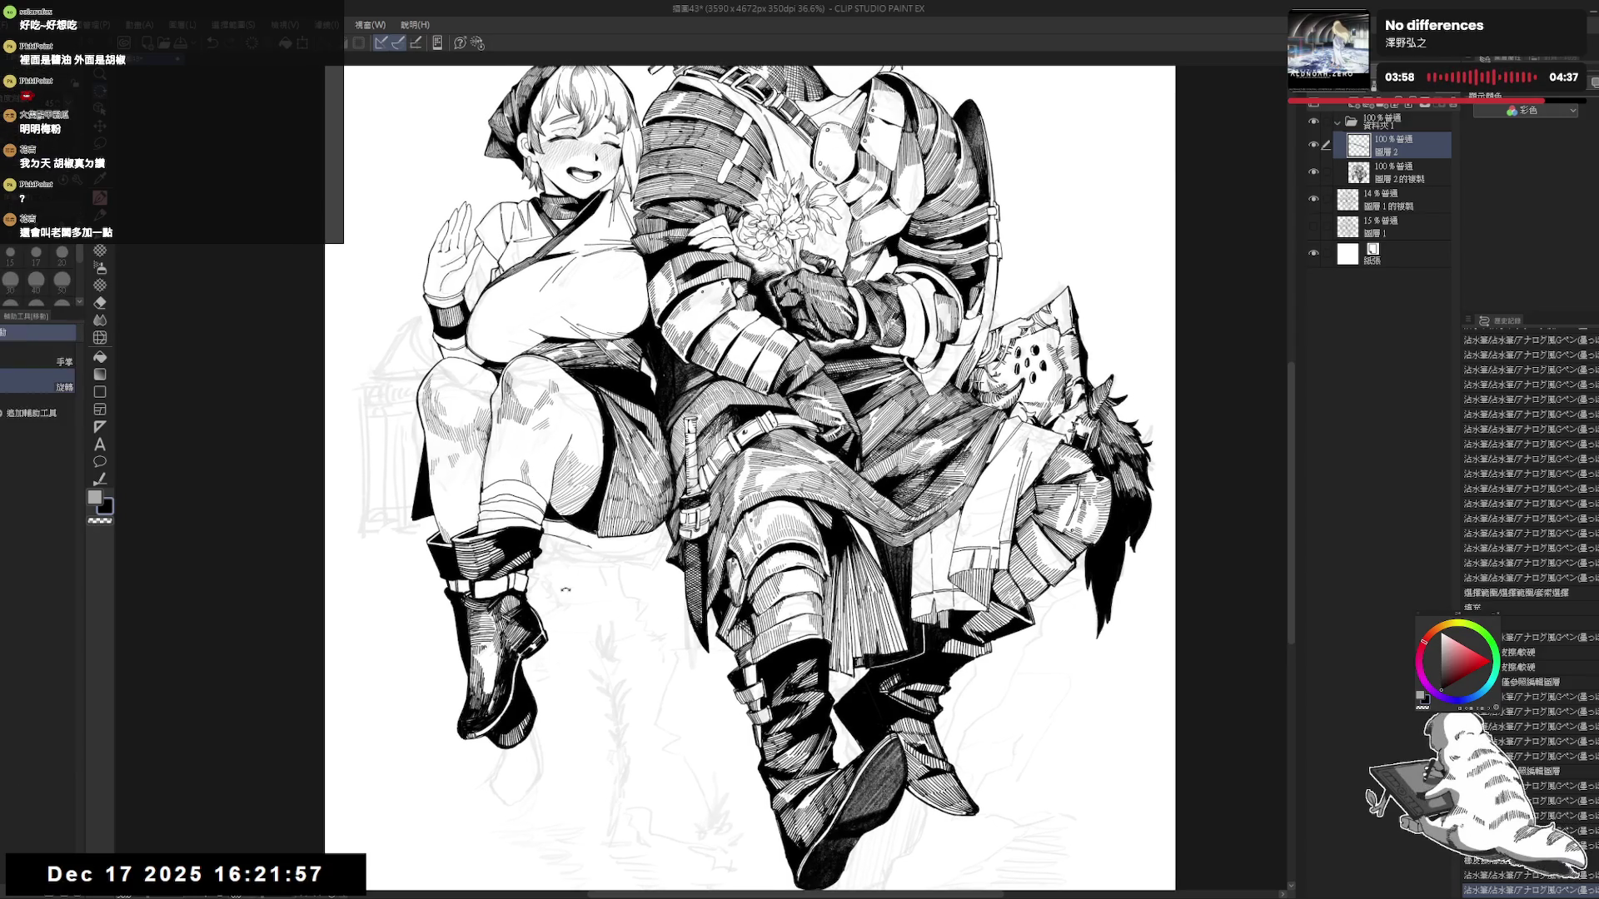
mouse_move(584, 651)
mouse_down()
mouse_move(533, 561)
mouse_move(572, 514)
mouse_move(574, 536)
mouse_up()
key(ctrl+d)
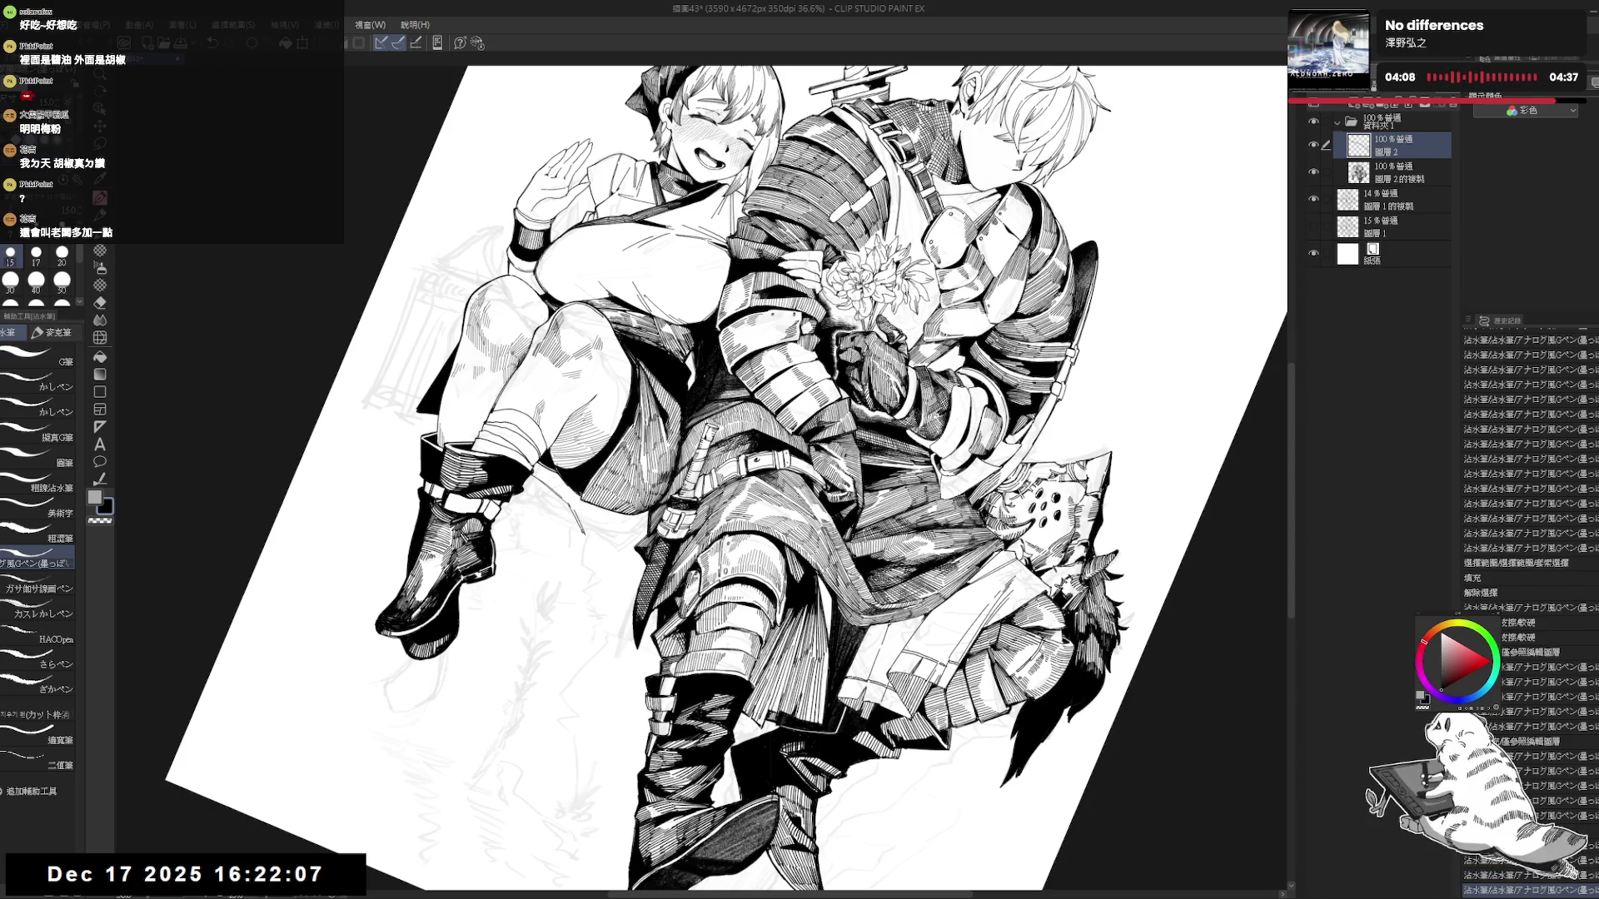
drag(799, 467, 858, 433)
key(p)
drag(583, 512, 576, 533)
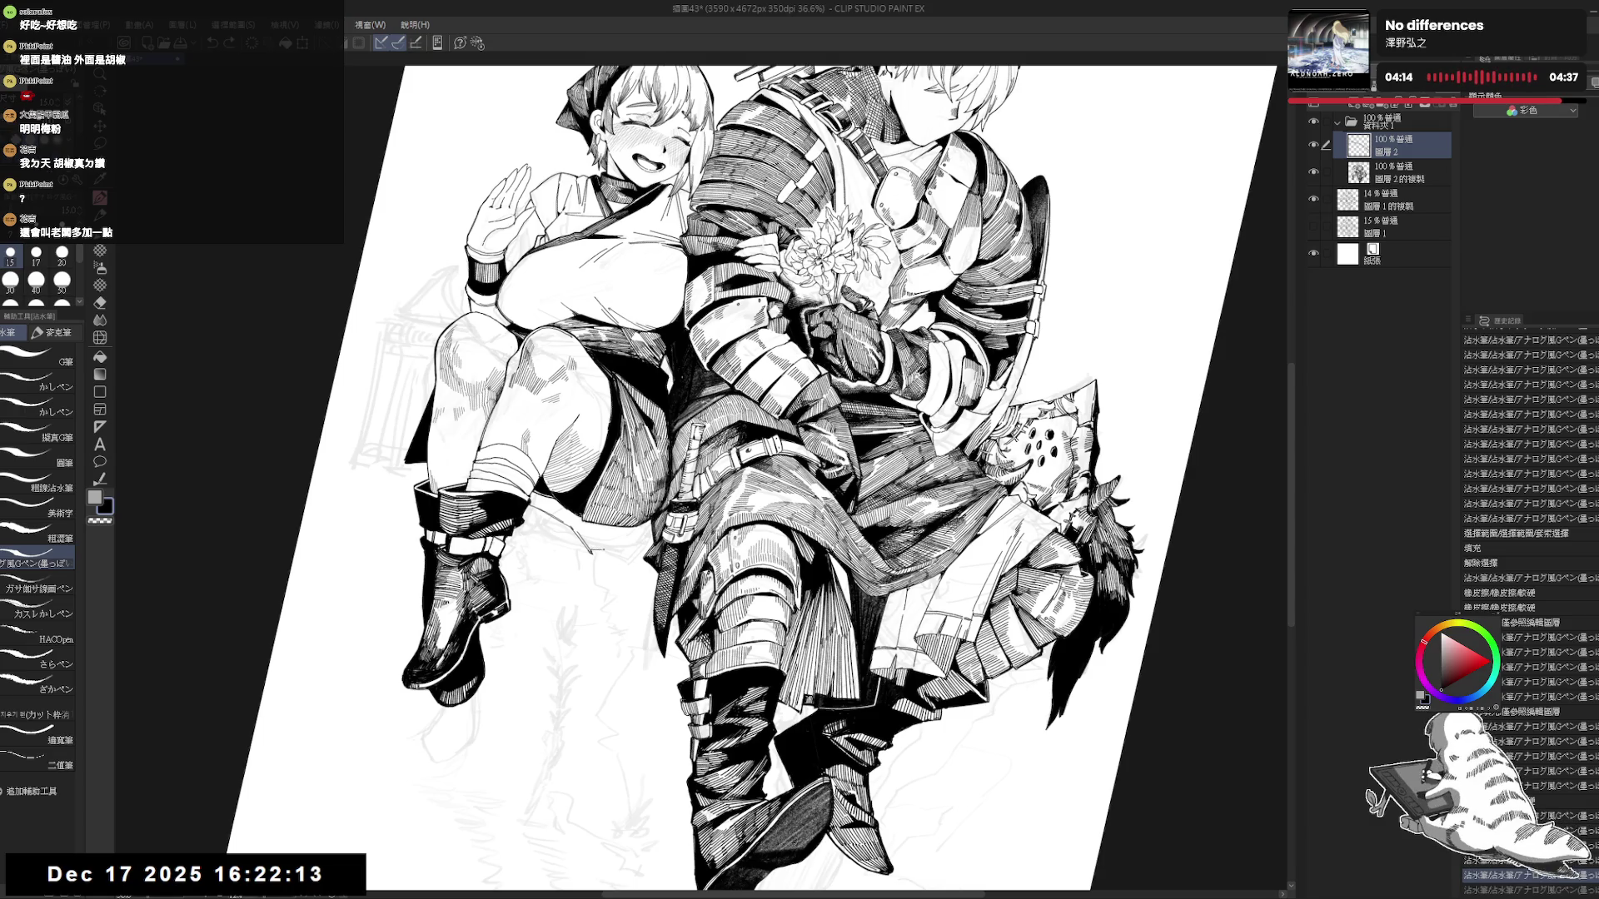
drag(613, 619, 580, 530)
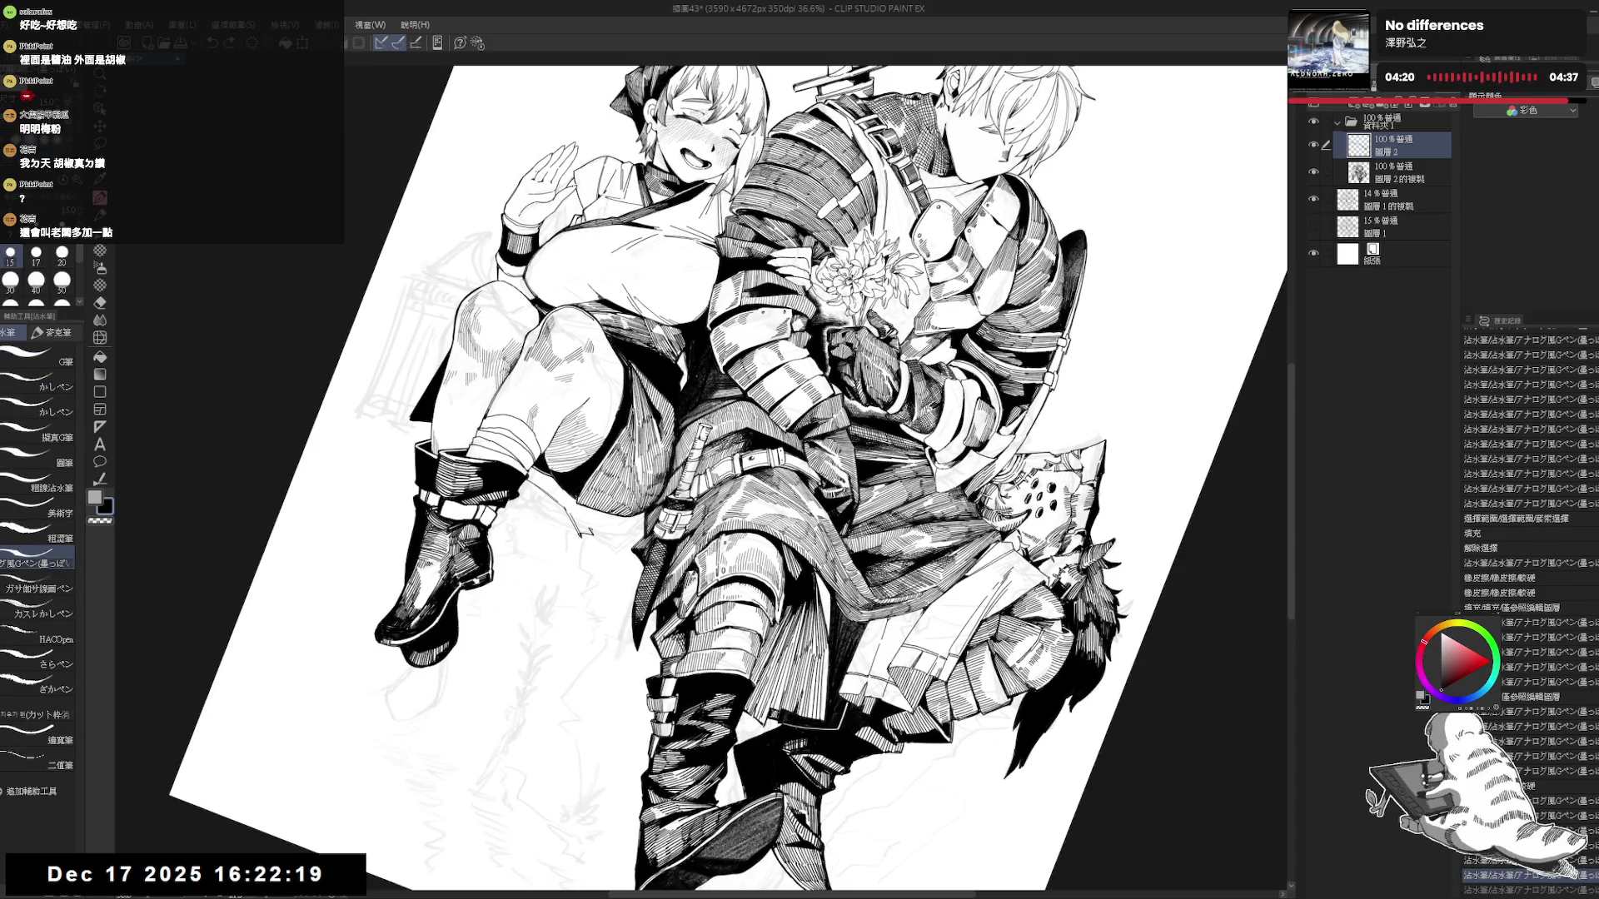
key(ctrl+@)
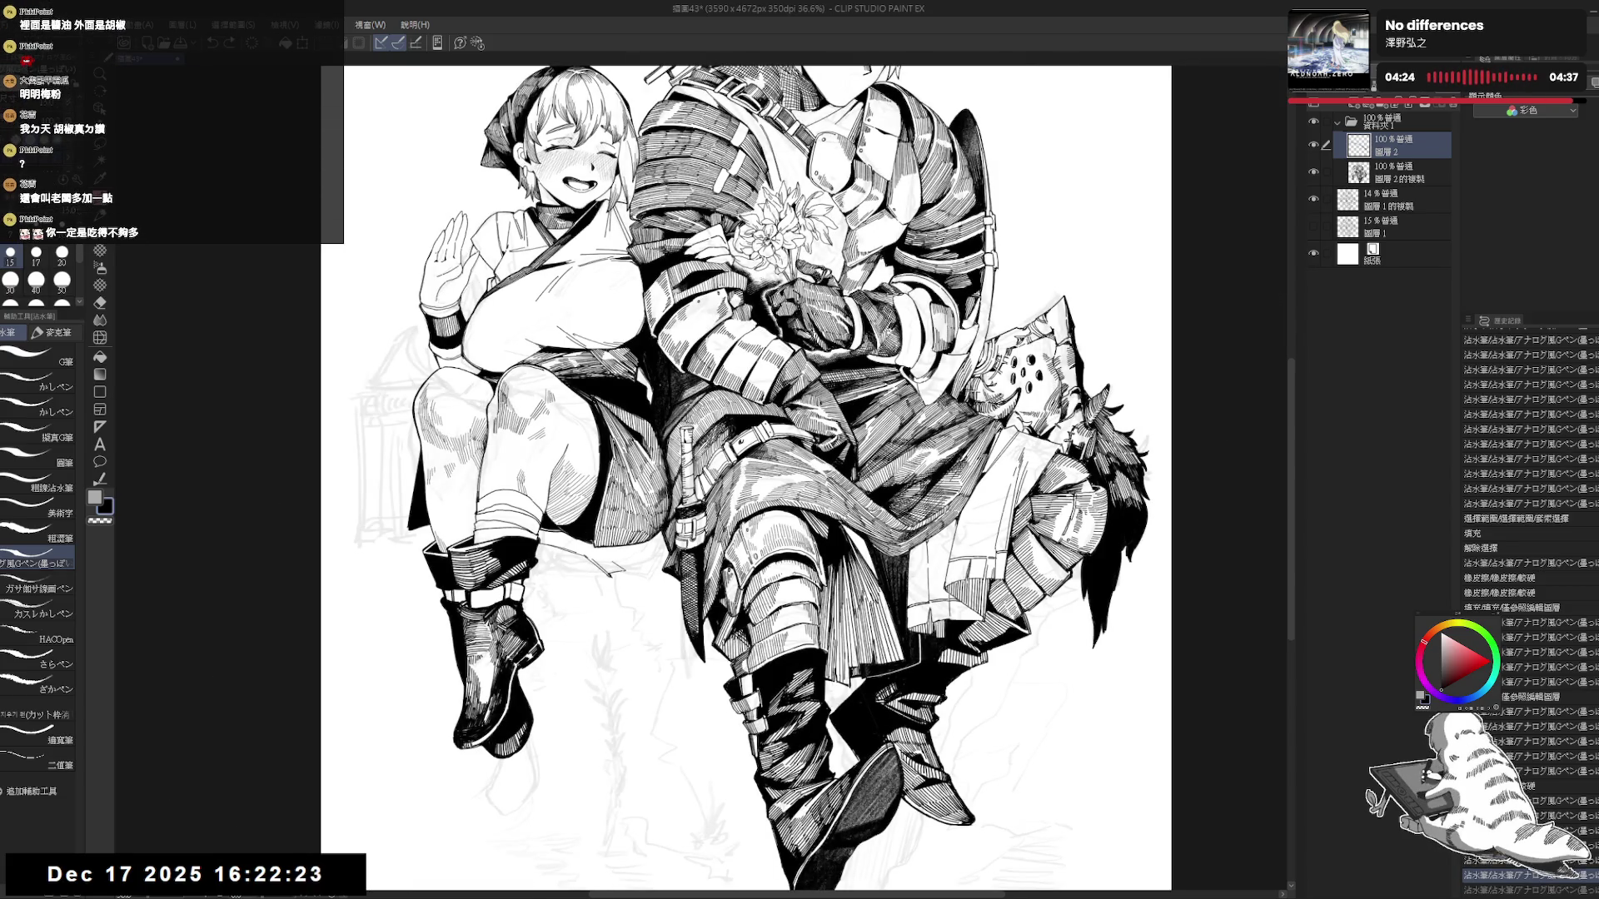
mouse_move(624, 526)
mouse_down()
mouse_move(616, 578)
mouse_move(594, 560)
mouse_move(595, 601)
mouse_move(591, 560)
mouse_move(622, 568)
mouse_up()
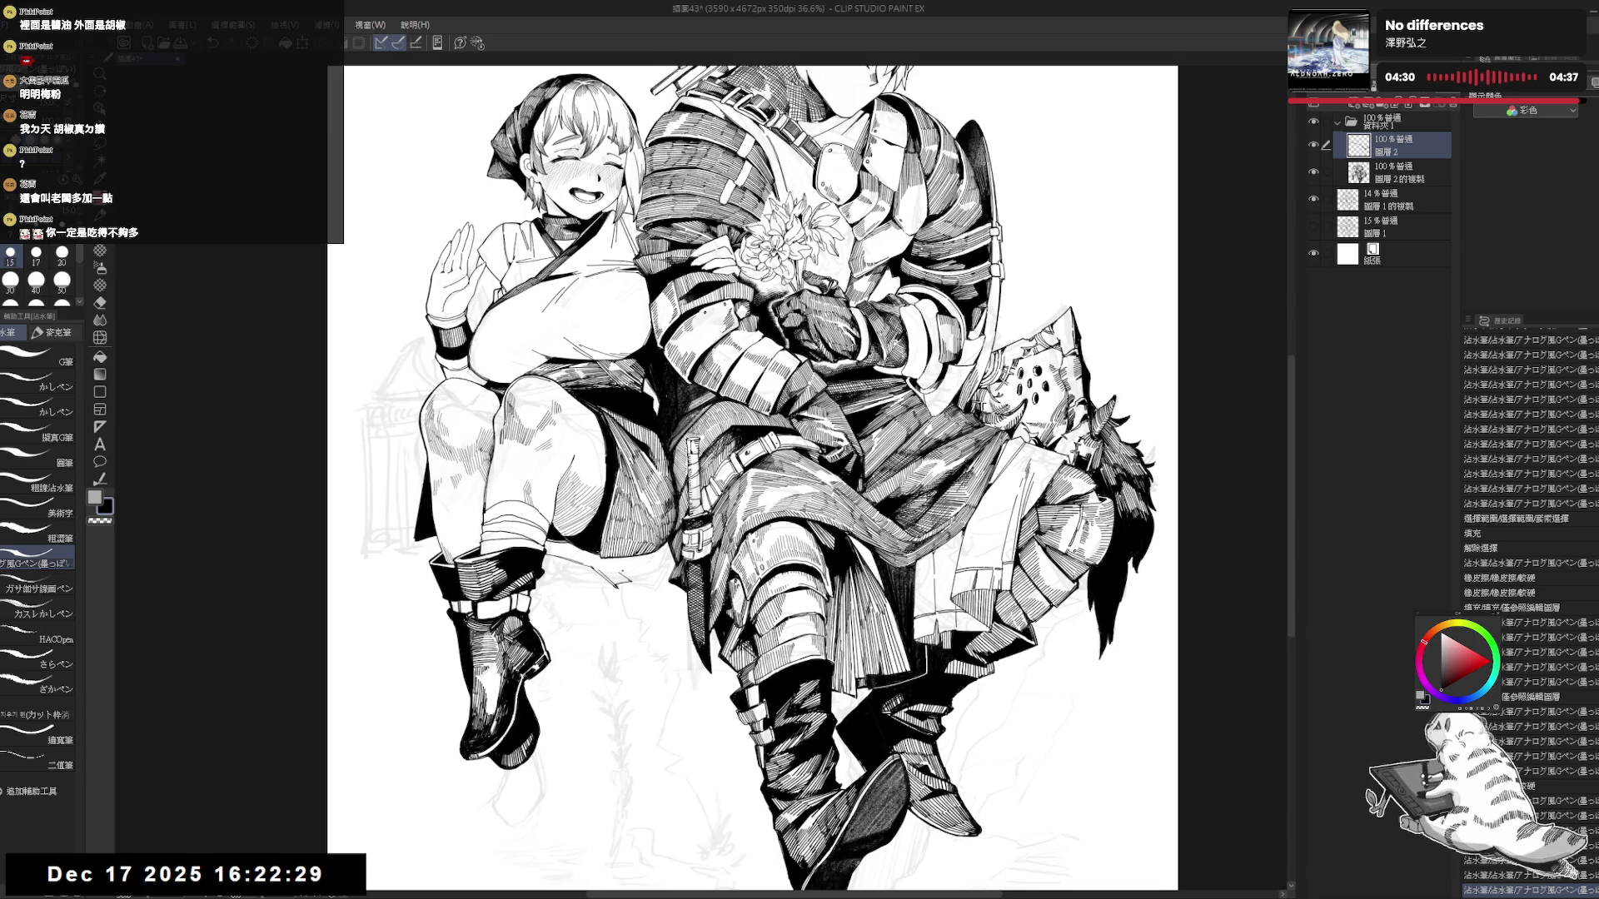
drag(615, 576, 667, 571)
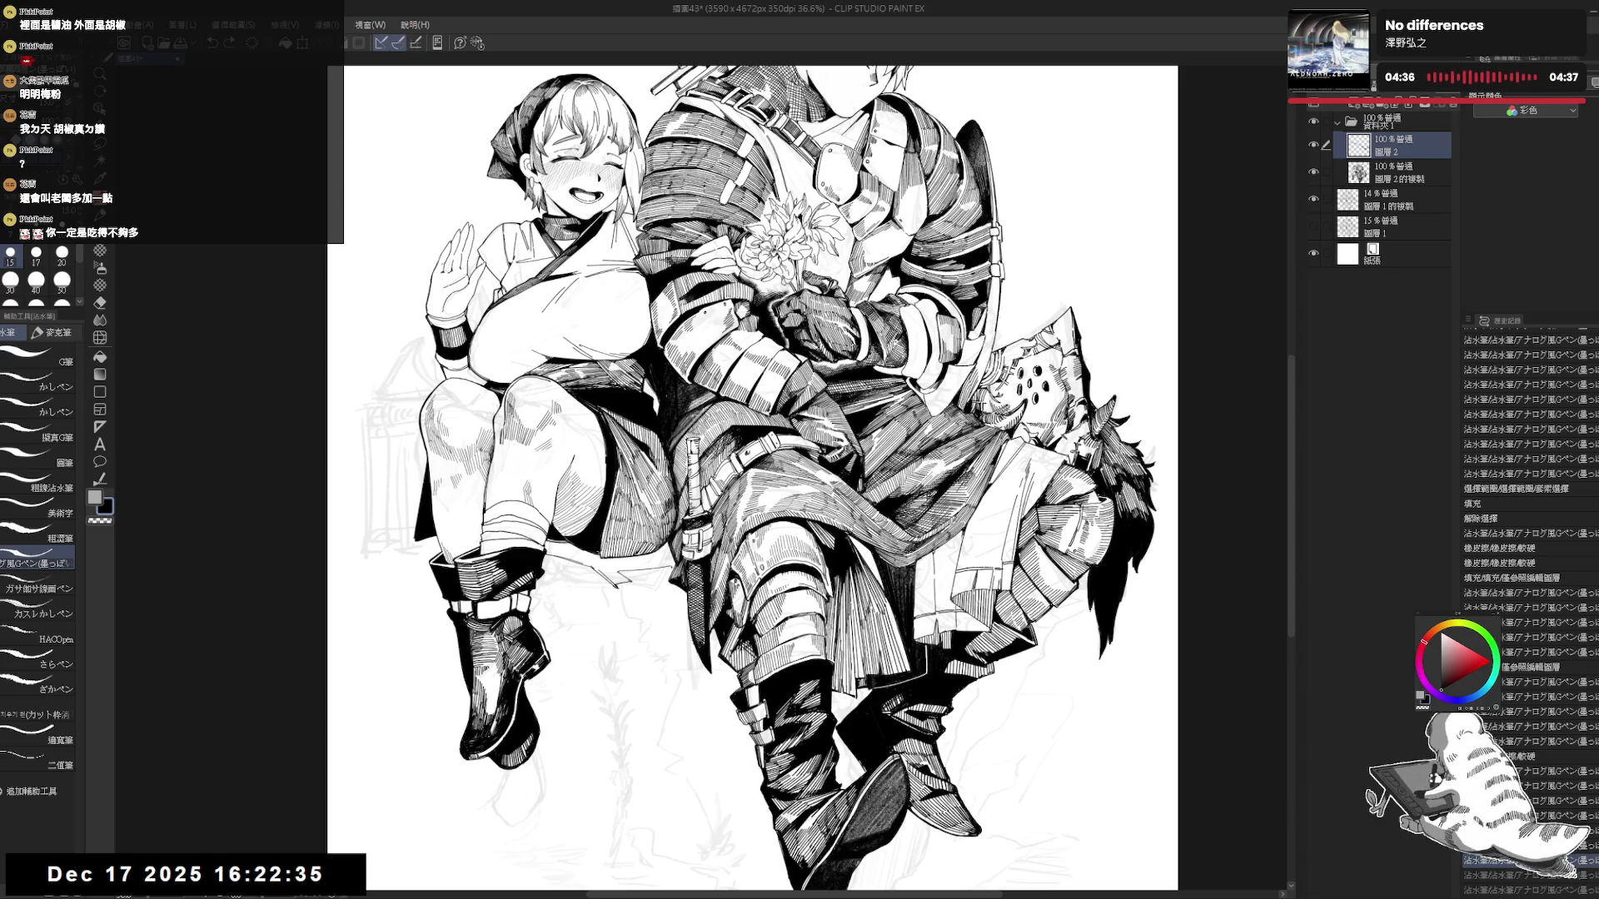
drag(654, 605, 654, 588)
Add faint pen strokes near the chair and erase a stray line by the leg.
scroll(655, 588, down, 3)
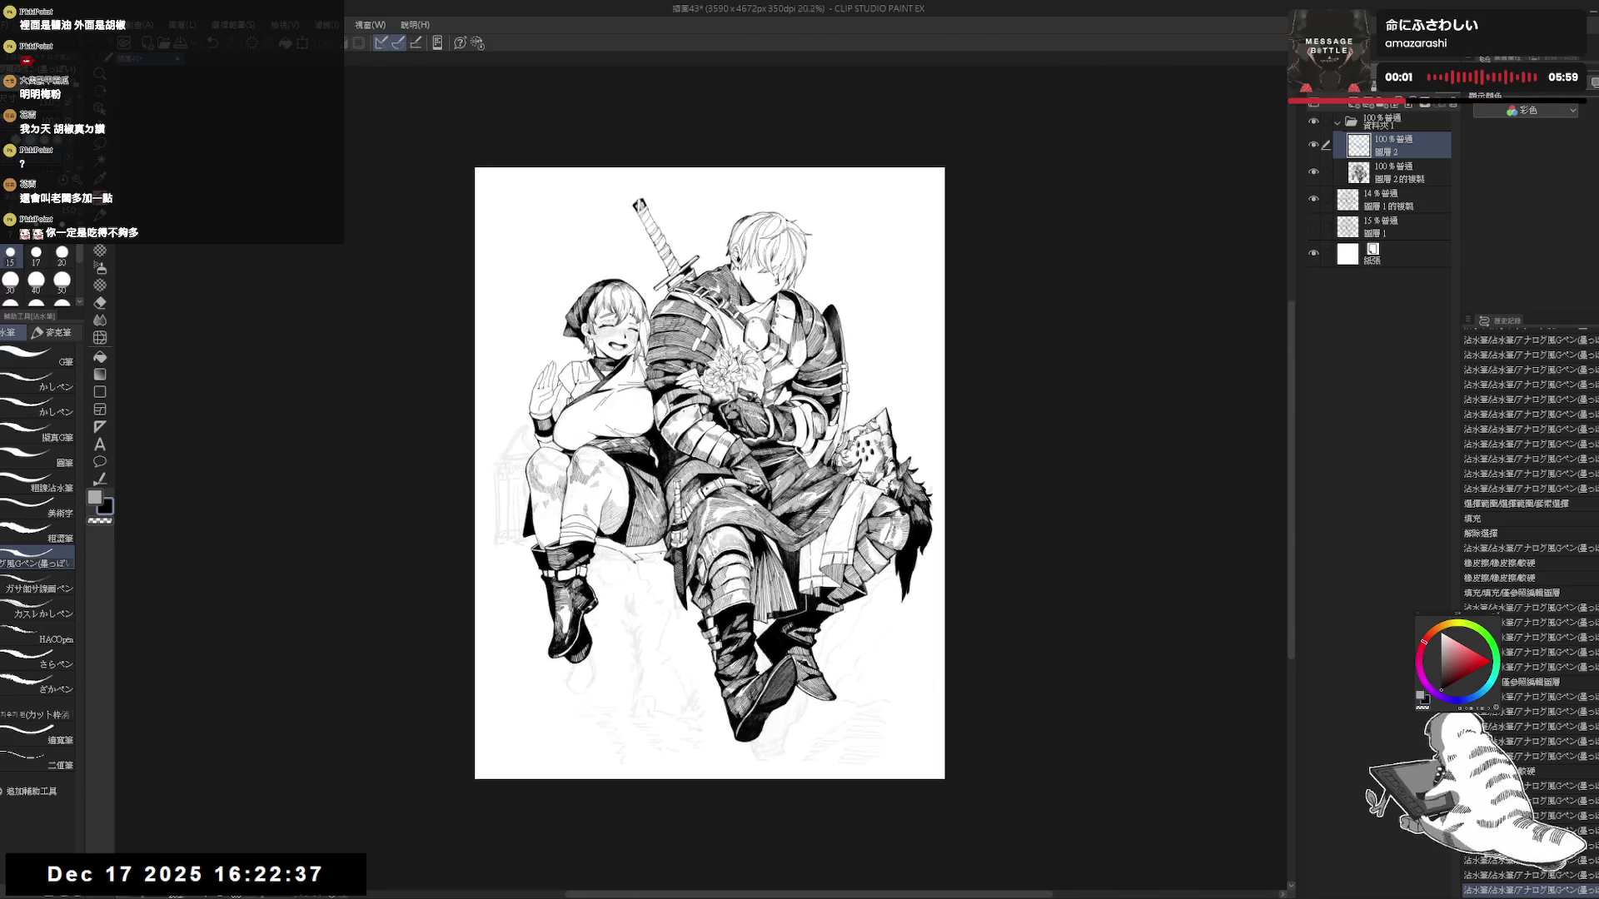
scroll(636, 551, up, 1)
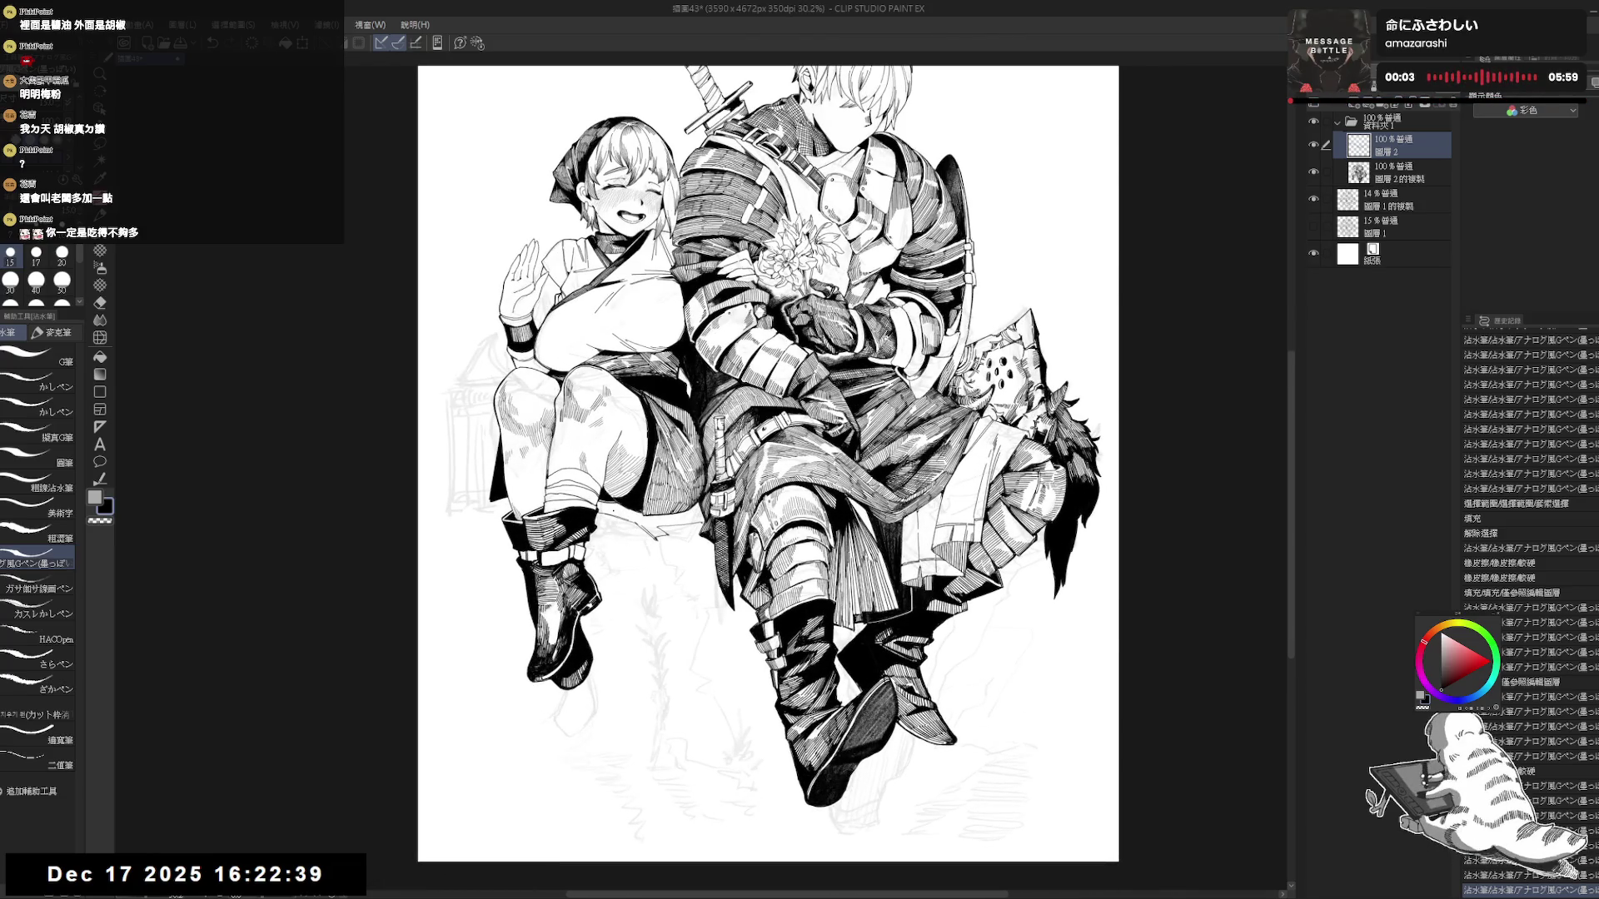
drag(662, 543, 662, 597)
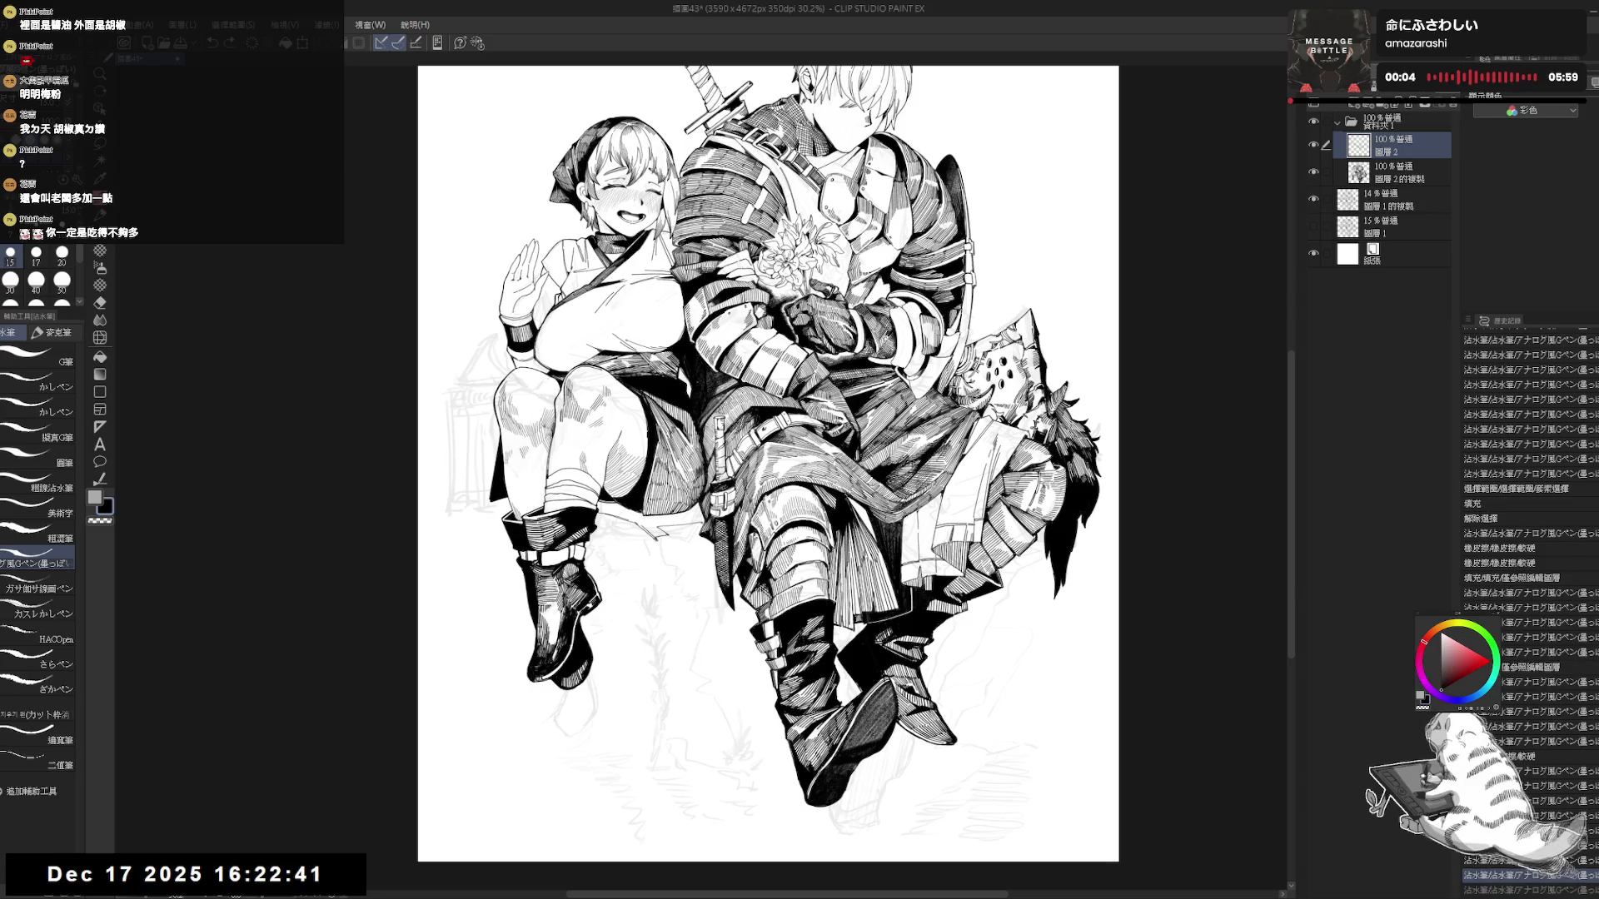
mouse_move(658, 533)
mouse_down()
mouse_move(660, 583)
mouse_move(580, 704)
mouse_up()
key(r)
key(ctrl+0)
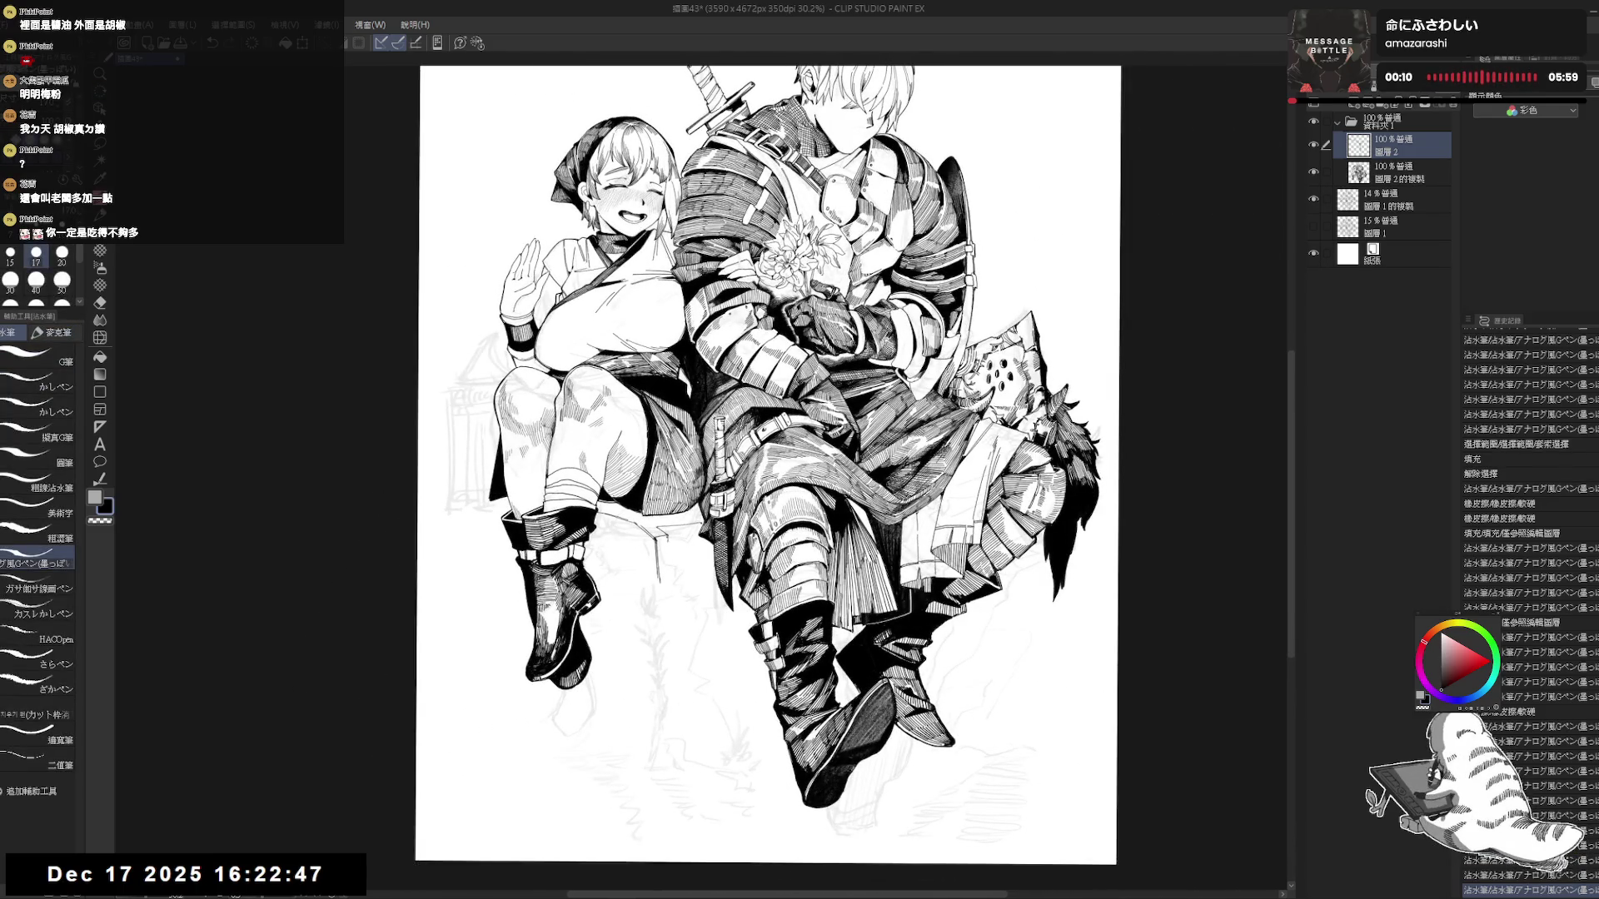
mouse_move(663, 549)
mouse_down()
mouse_move(660, 600)
mouse_move(608, 580)
mouse_move(546, 456)
mouse_up()
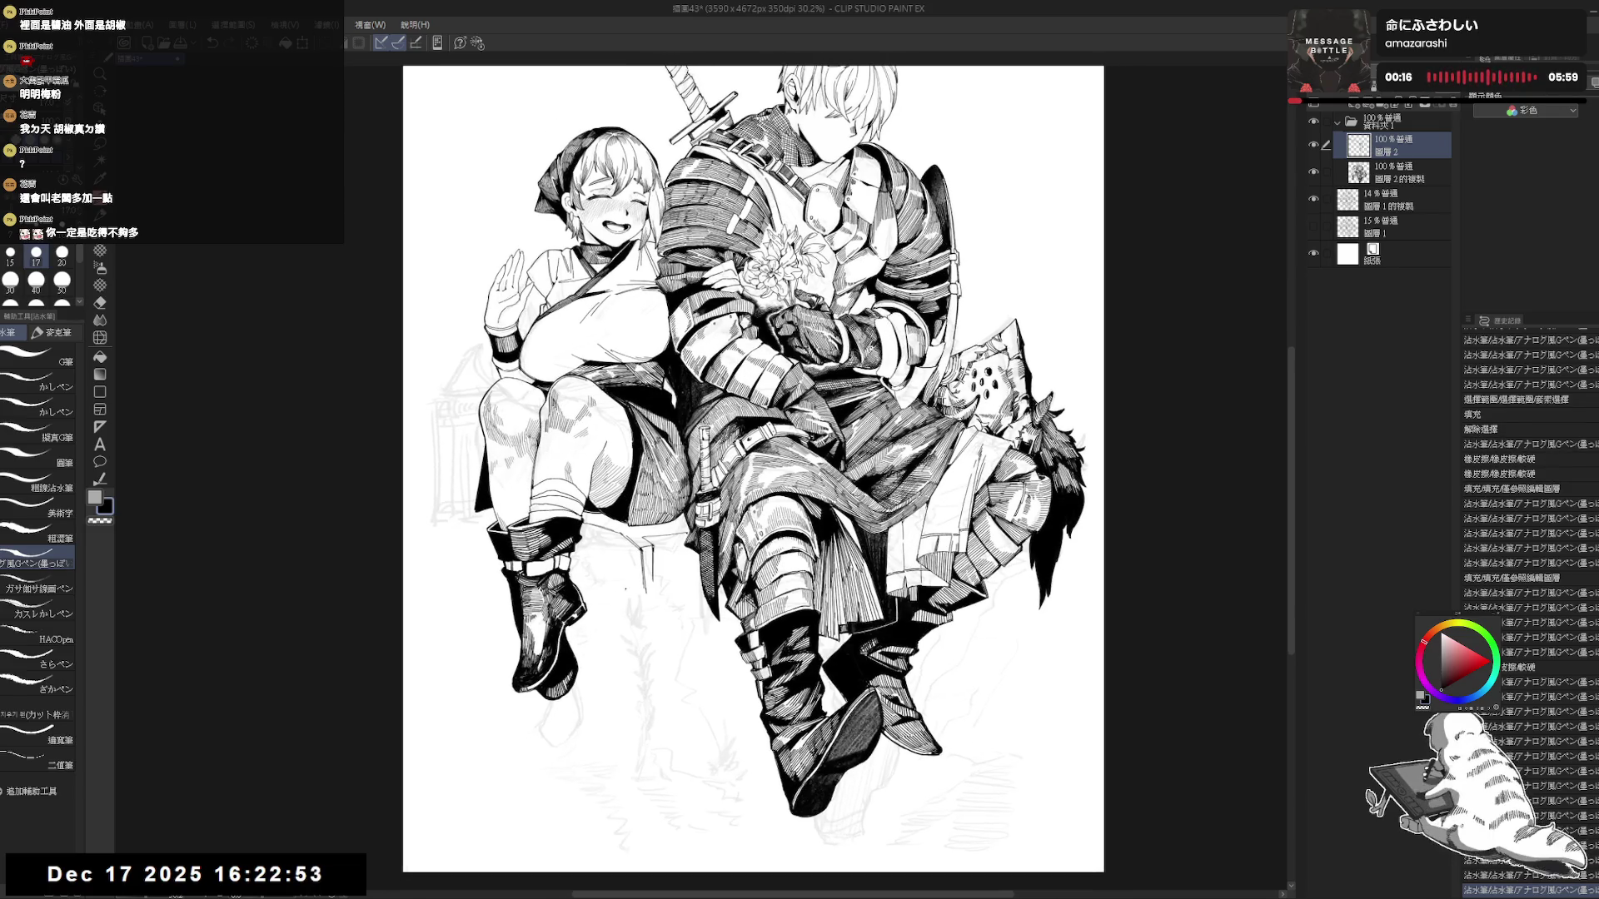
key(e)
drag(647, 587, 646, 612)
key(p)
With a larger pen, draw the outline edges of the chair leg.
drag(668, 717, 664, 704)
key(bracketright)
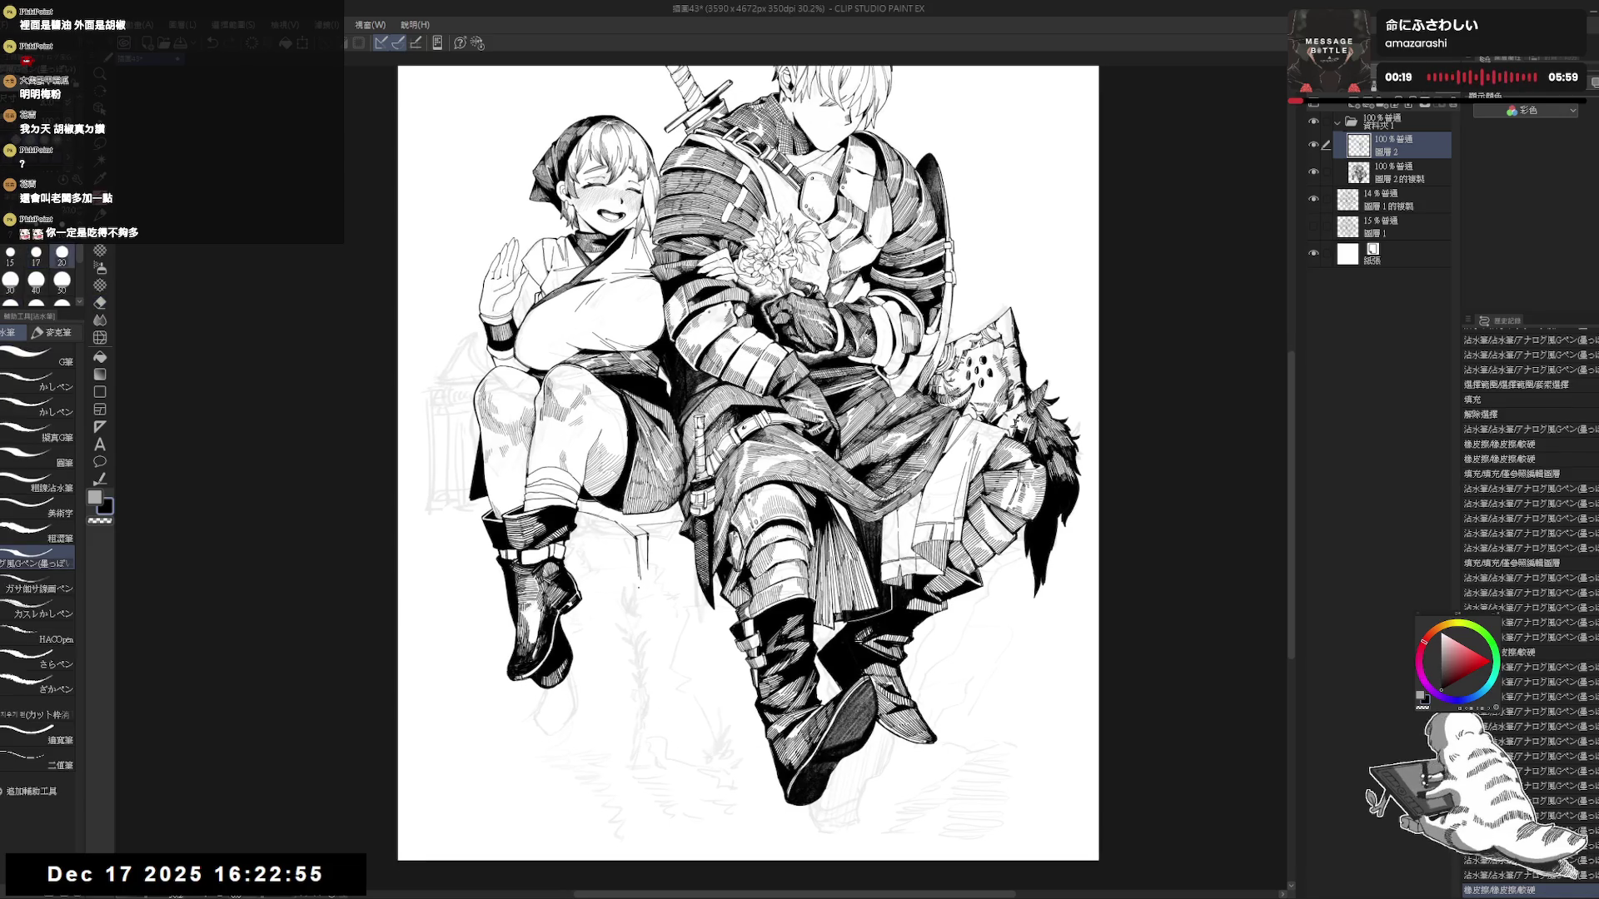
drag(641, 587, 643, 642)
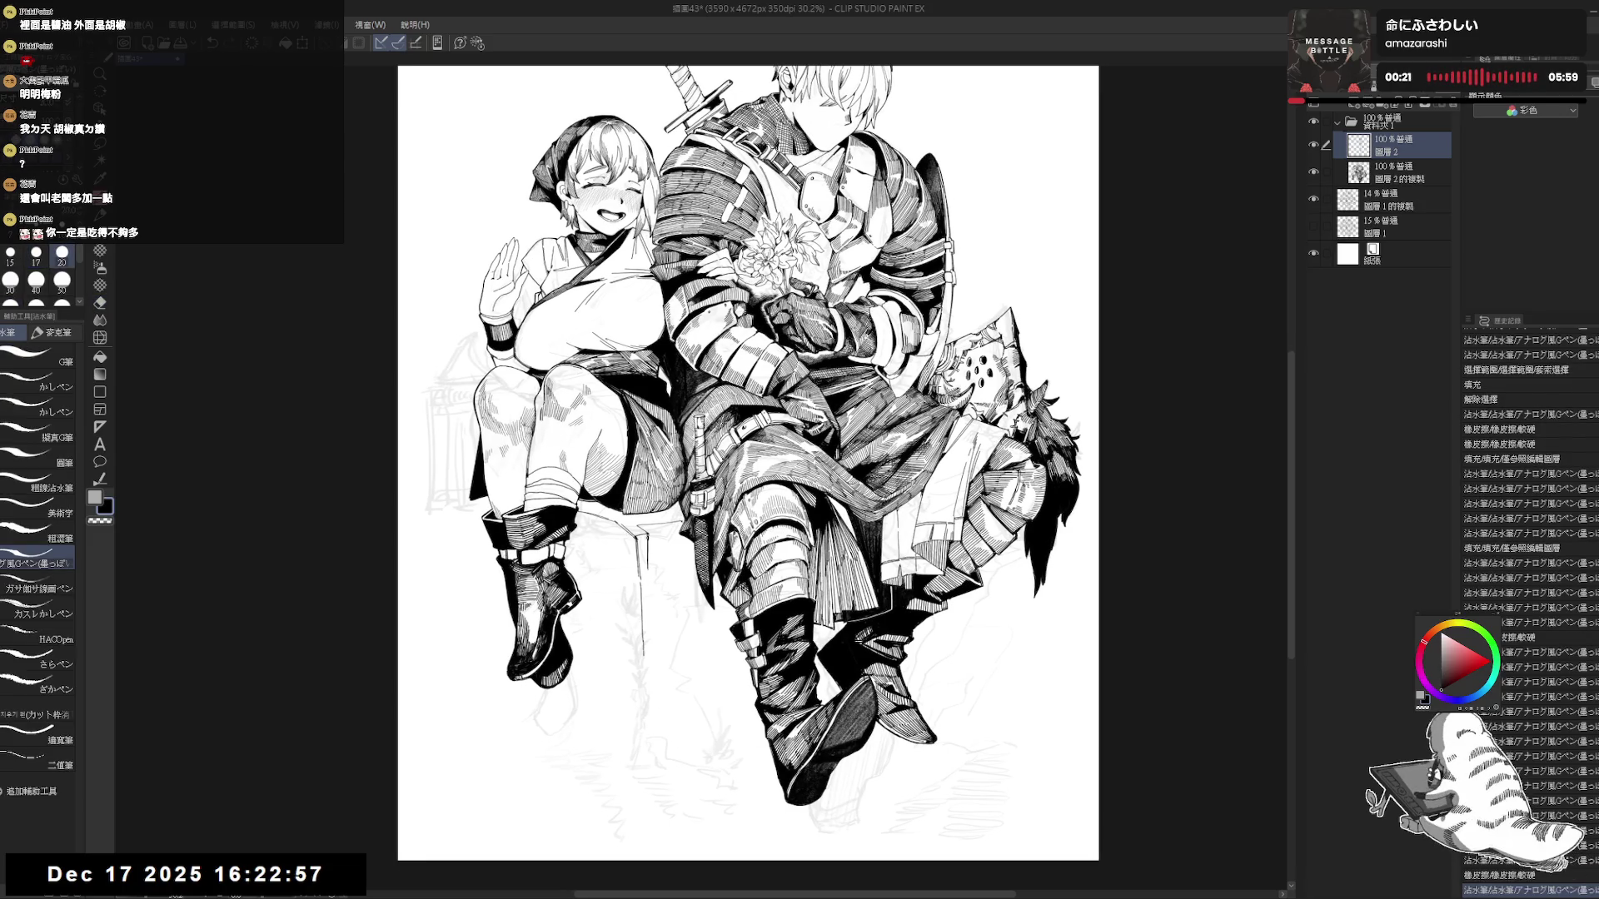
mouse_move(647, 548)
mouse_down()
mouse_move(647, 576)
mouse_move(612, 550)
mouse_up()
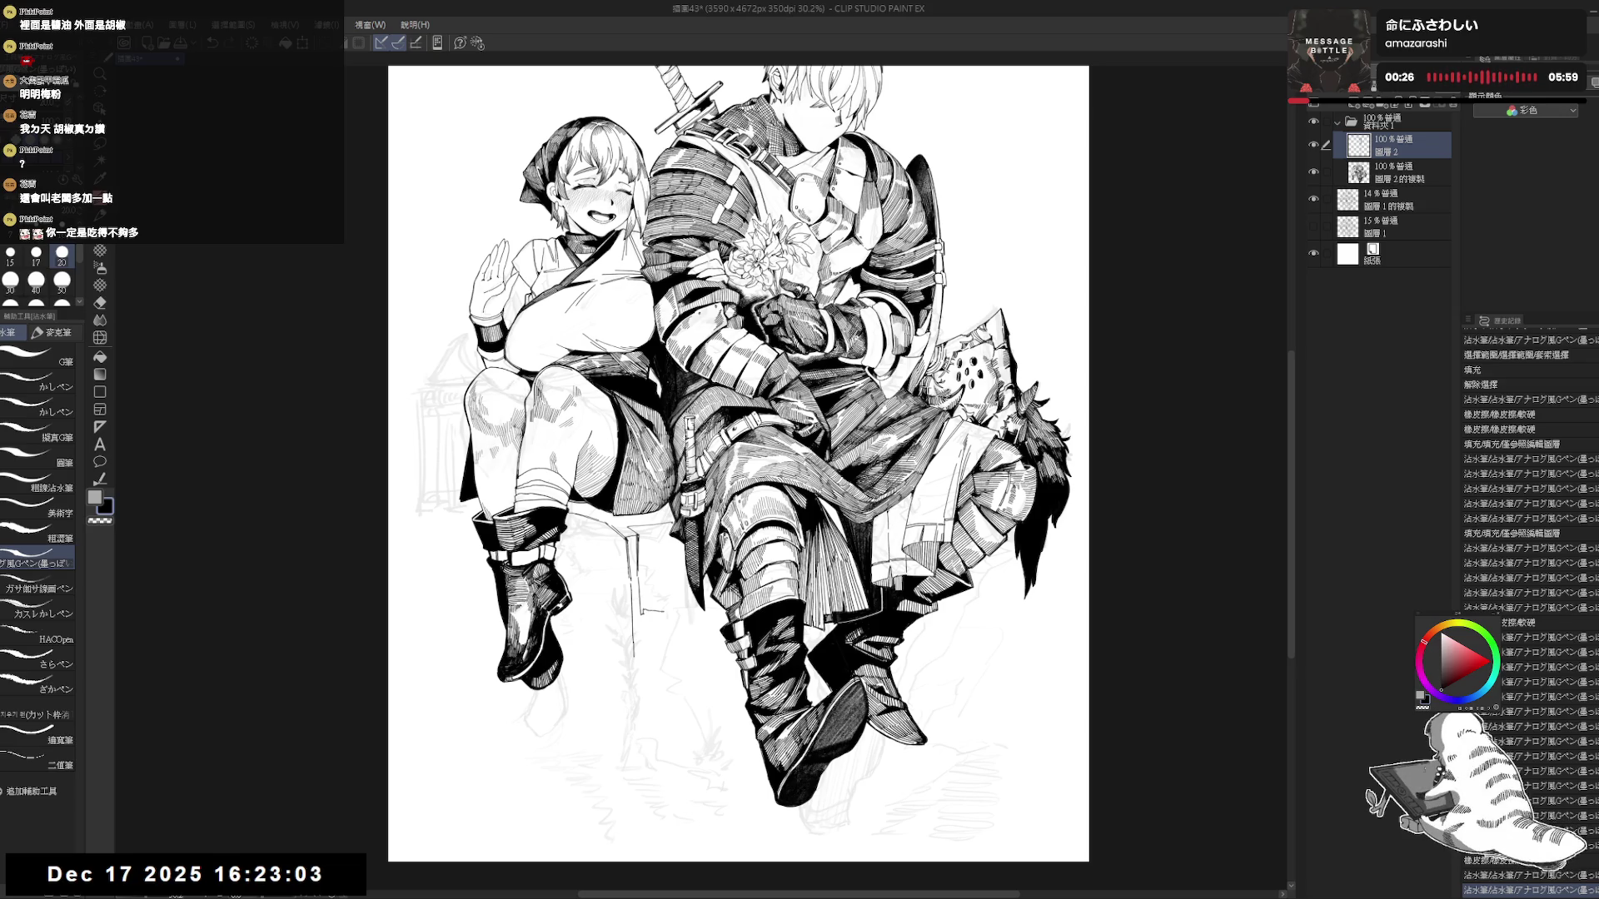
key(minus)
key(minus)
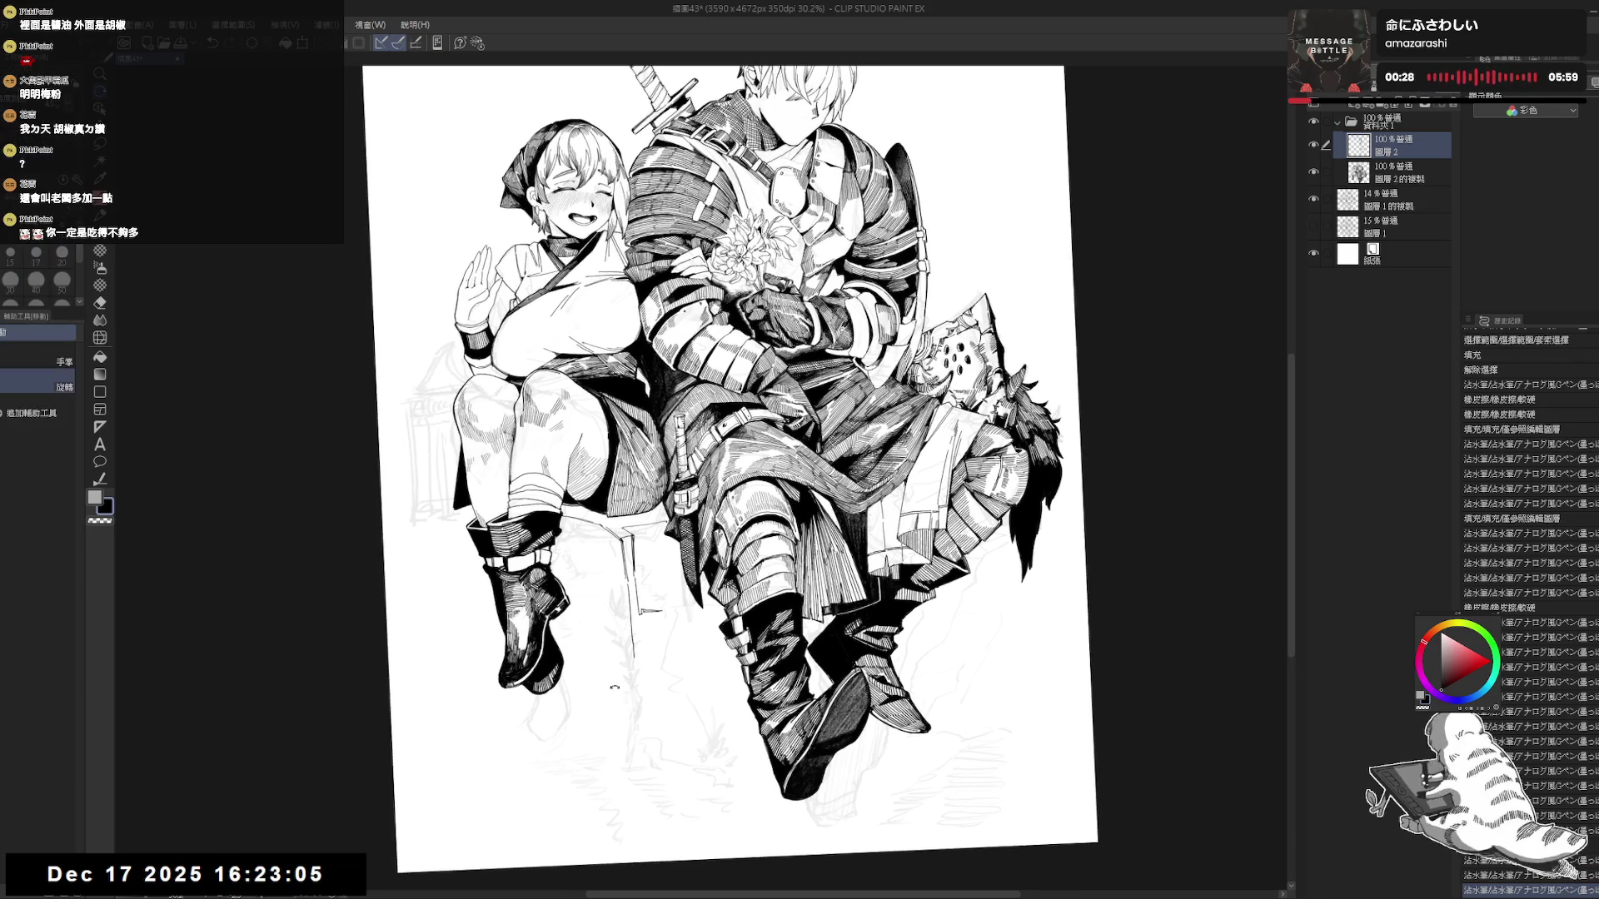
drag(668, 581, 669, 608)
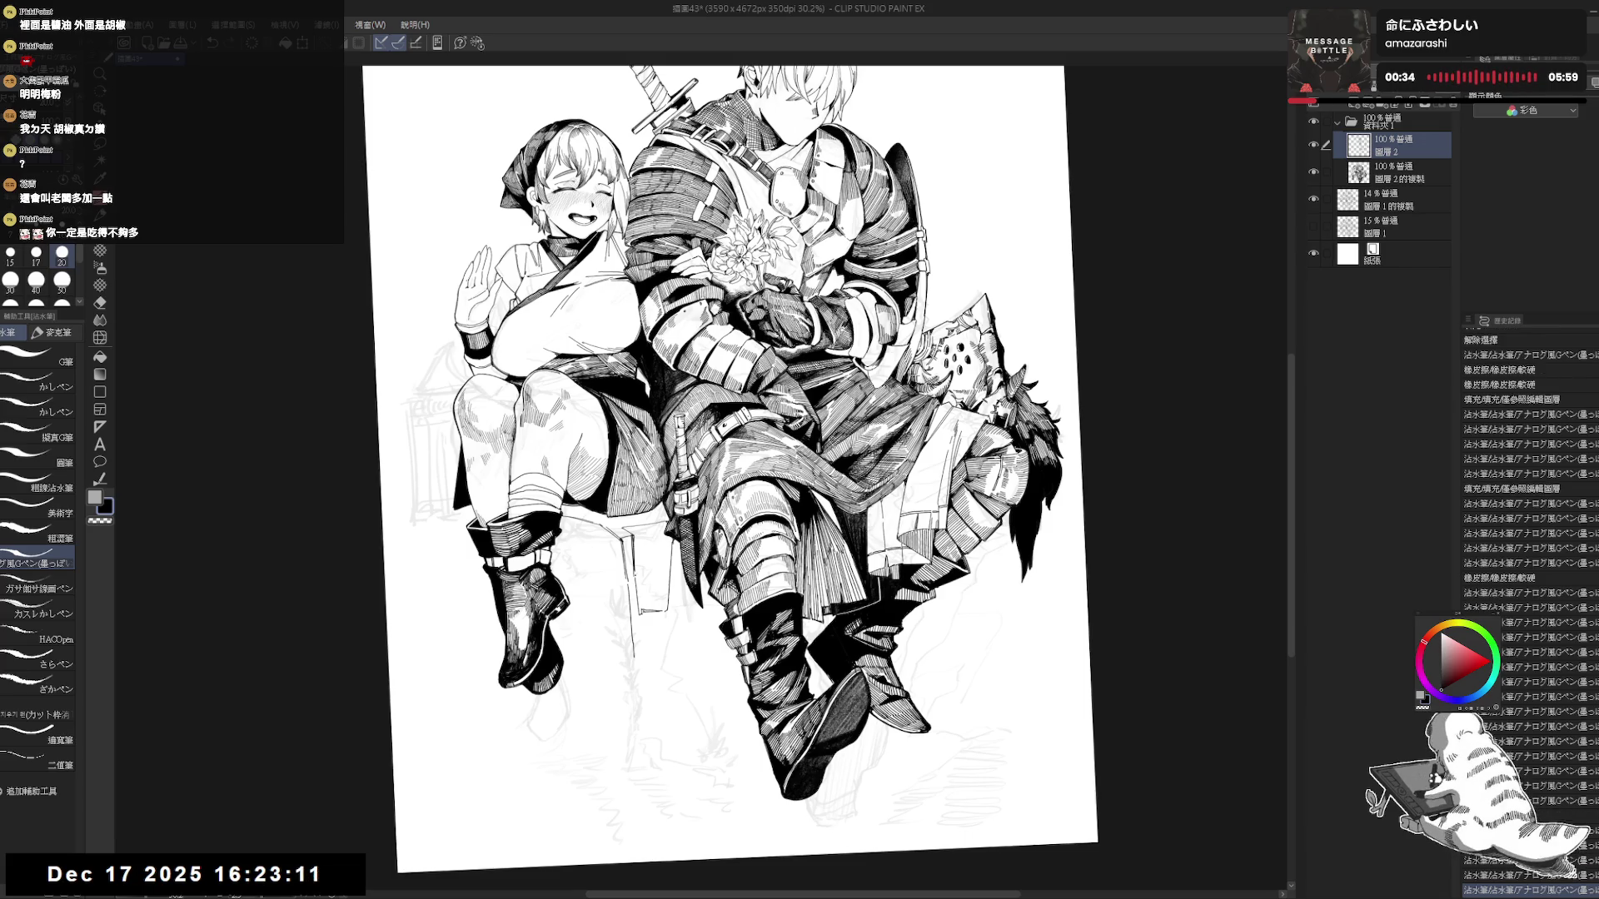
Fill the chair leg solid black and touch up its edges with small strokes.
key(g)
click(647, 556)
key(p)
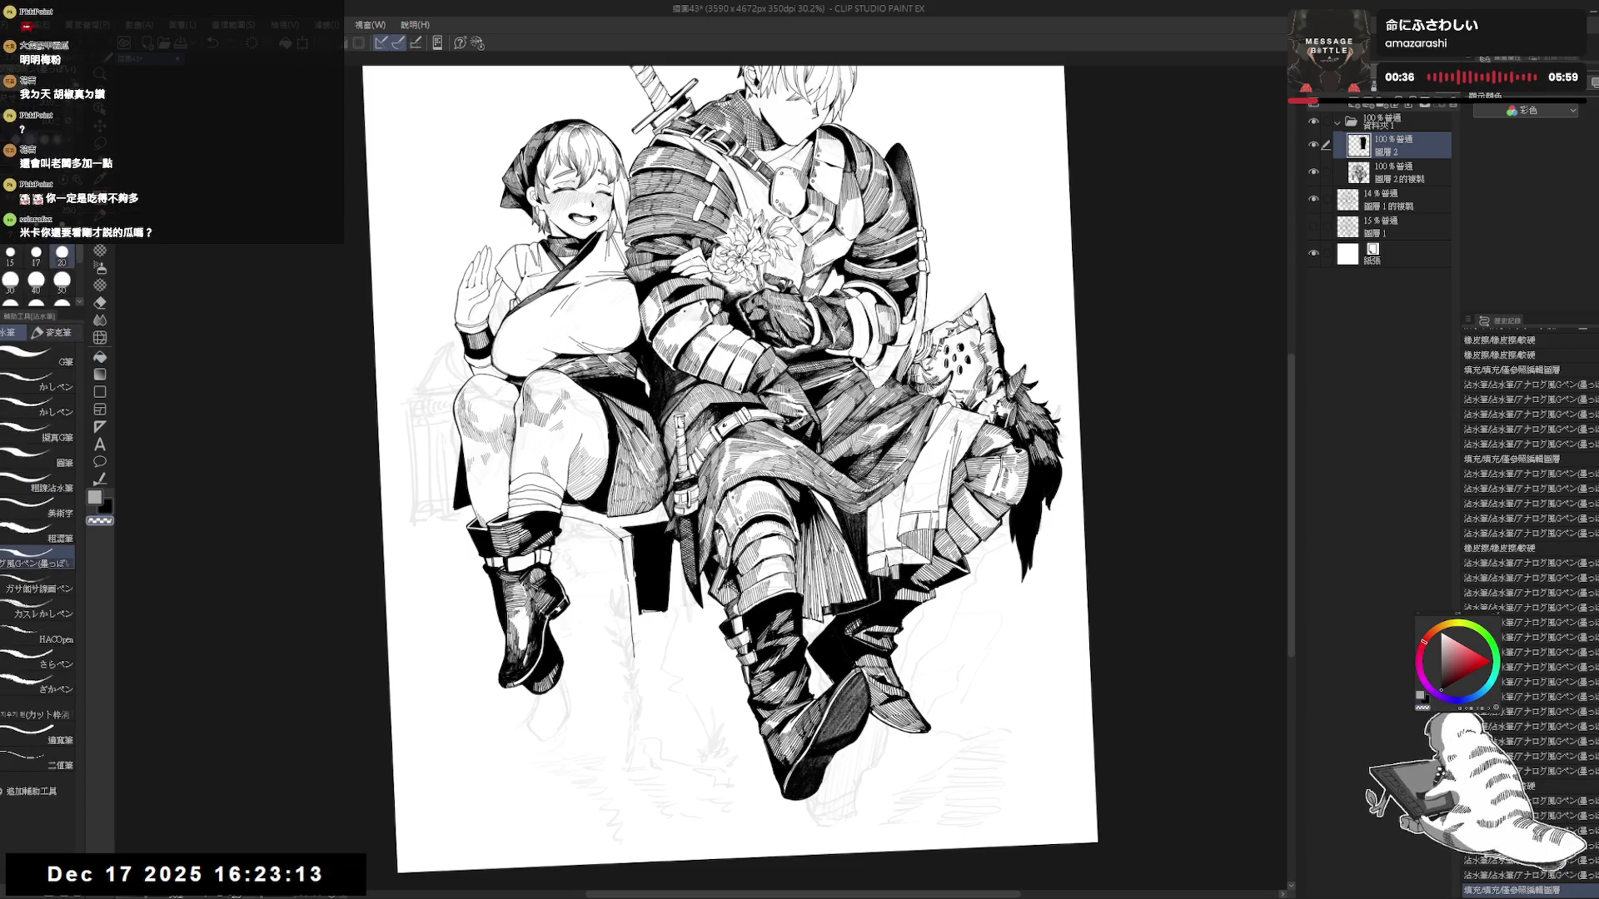
drag(624, 526, 632, 537)
drag(626, 527, 632, 538)
drag(626, 527, 651, 587)
With a smaller pen, streak thin white highlight lines down the chair leg.
key(bracketleft)
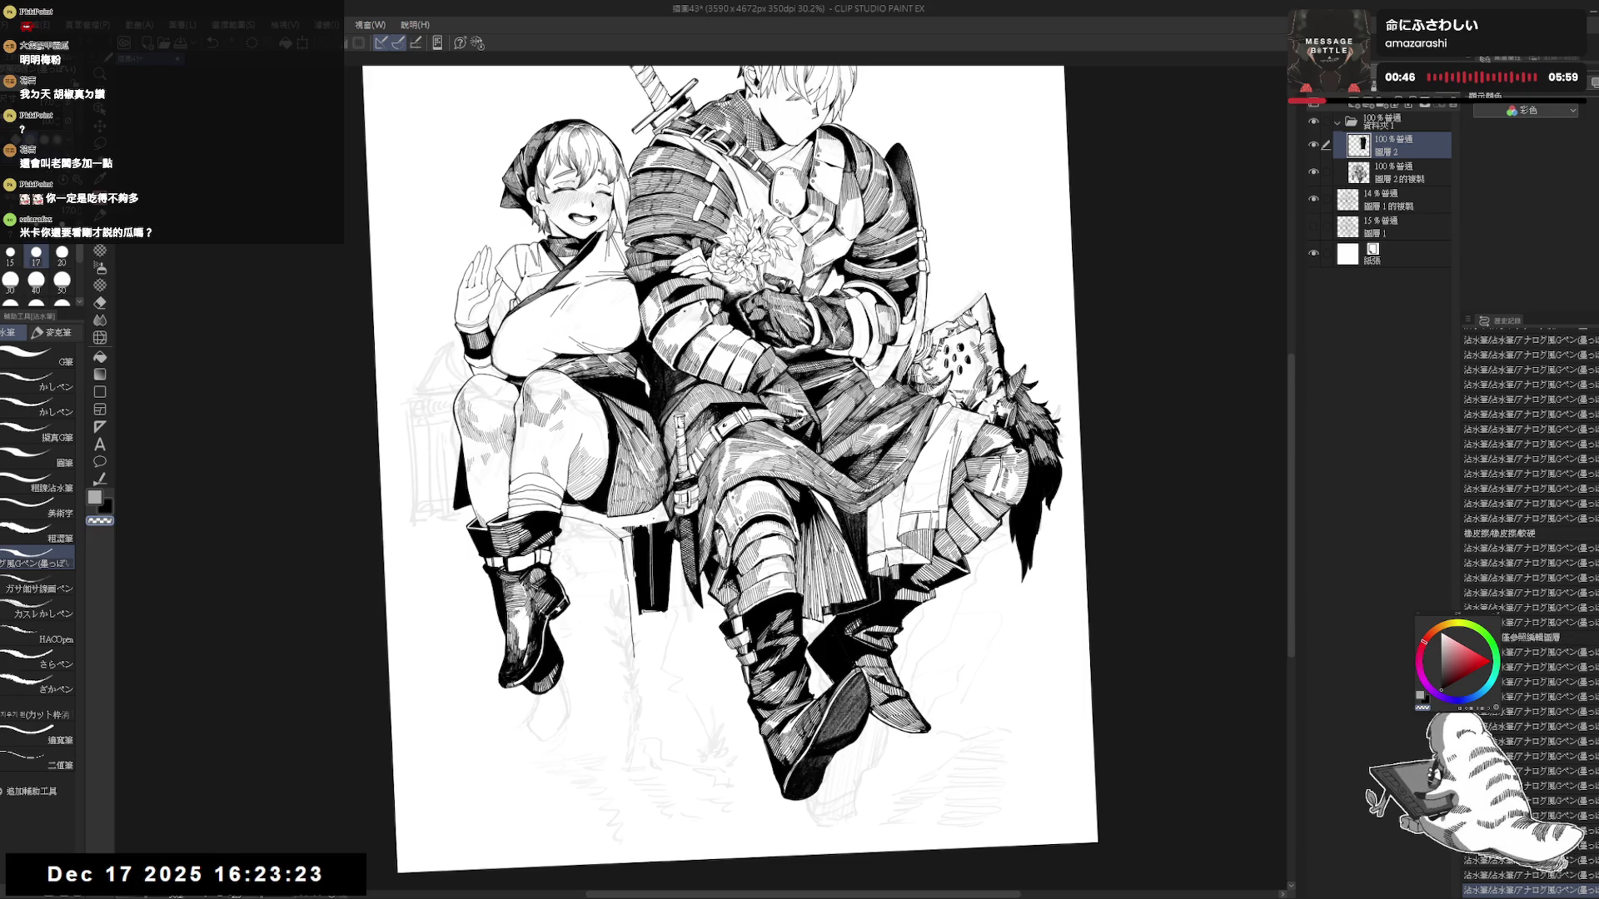
drag(653, 522, 657, 605)
drag(653, 522, 658, 610)
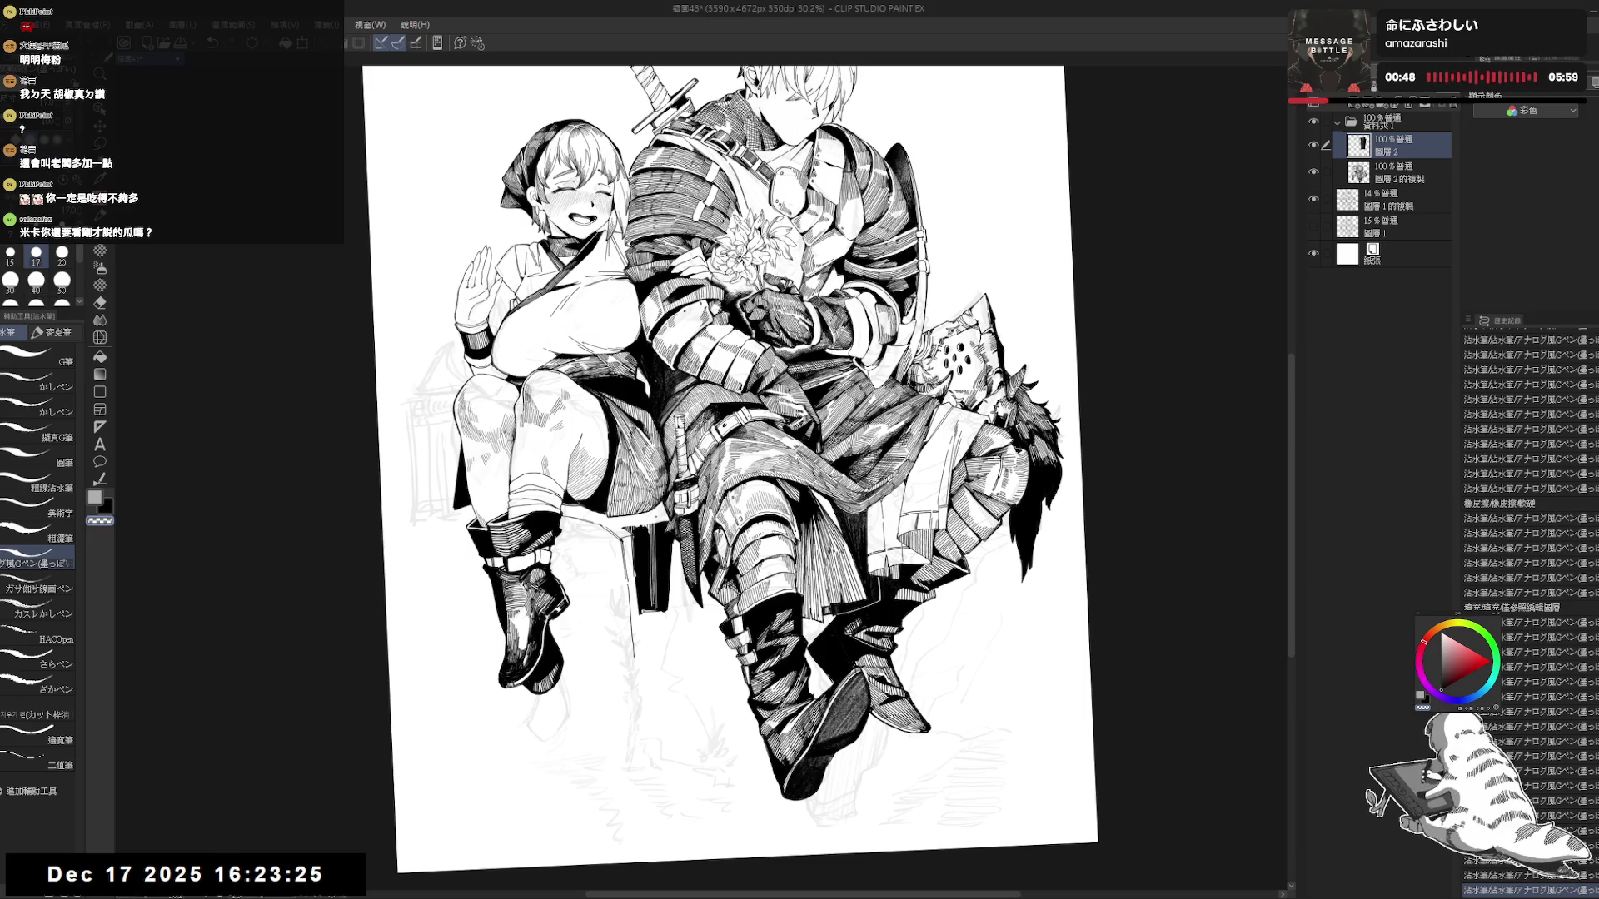
drag(656, 522, 658, 610)
drag(658, 522, 661, 612)
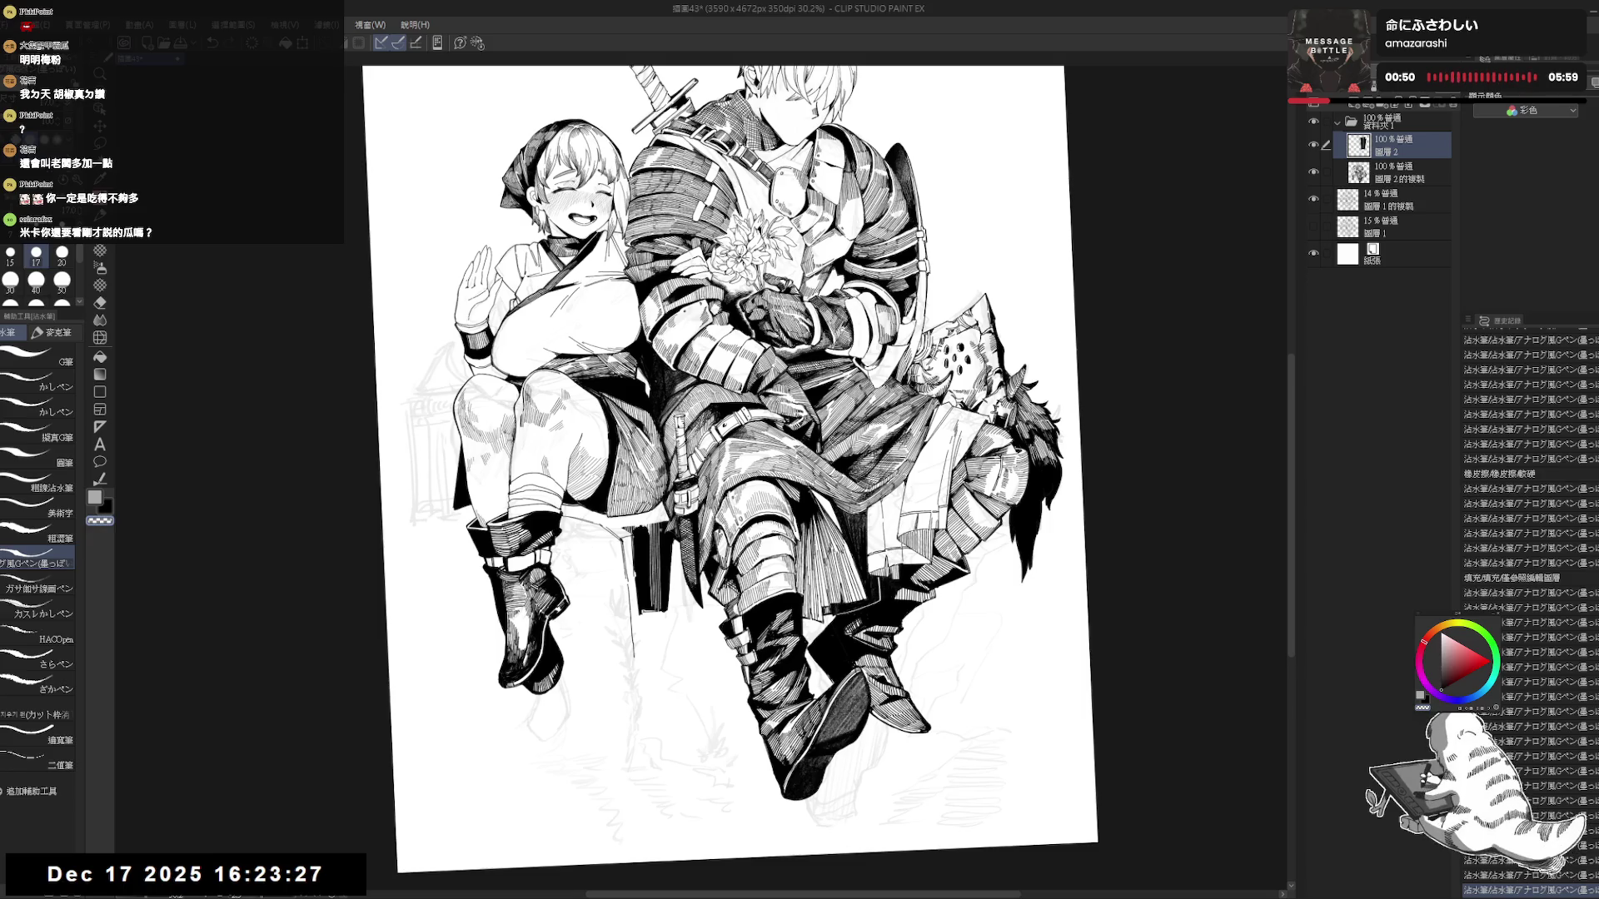
mouse_move(662, 520)
mouse_down()
mouse_move(662, 613)
mouse_move(664, 582)
mouse_up()
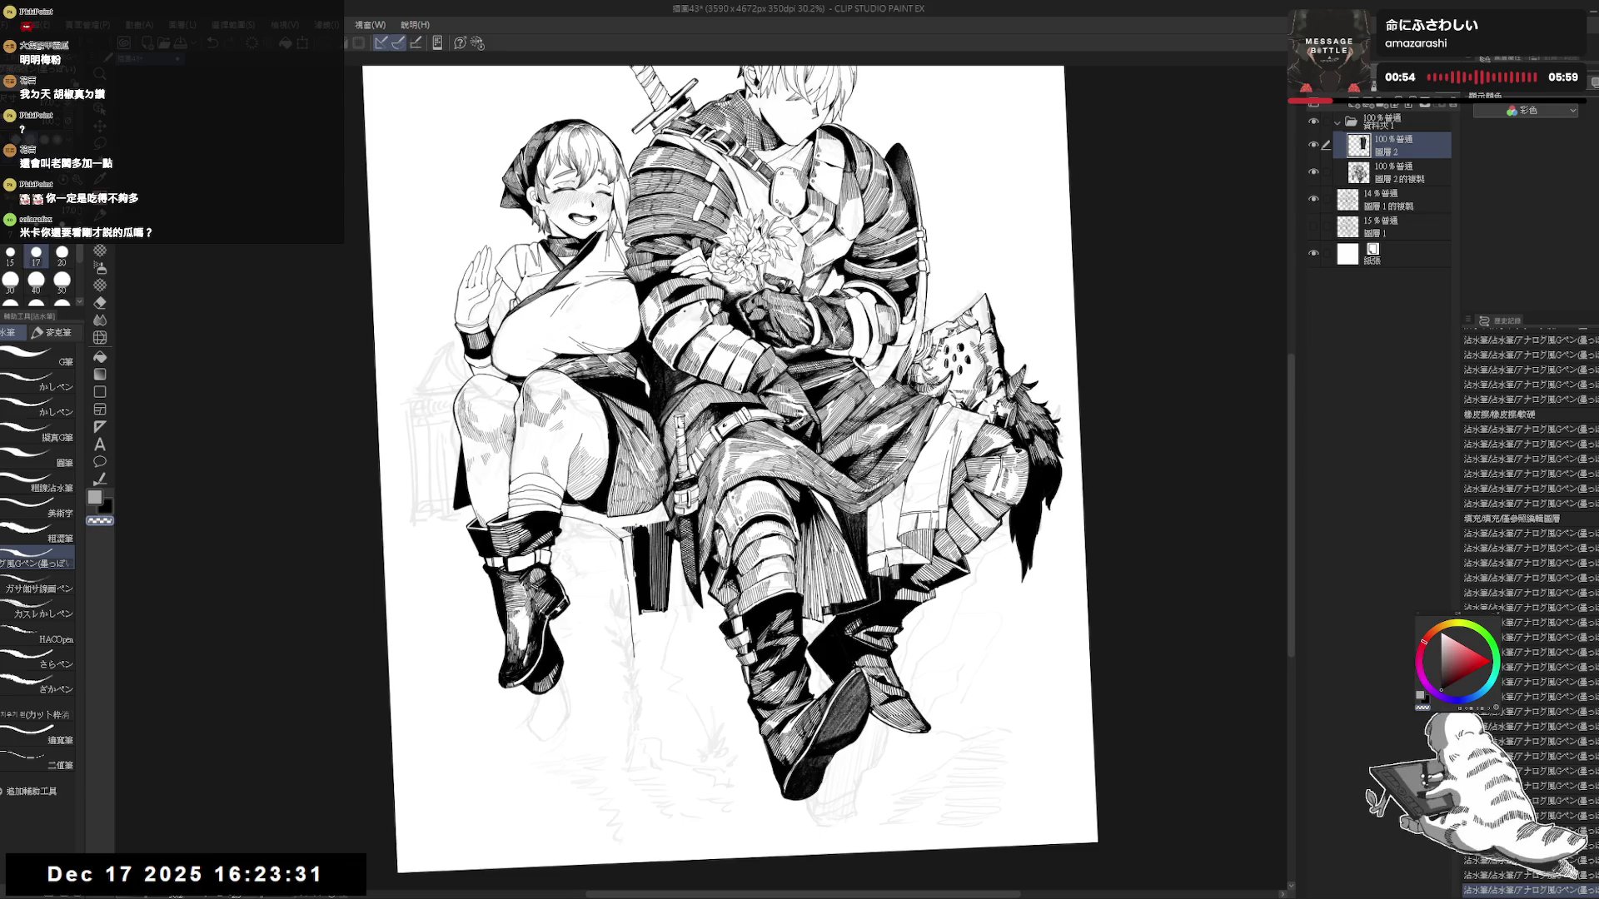
mouse_move(664, 523)
mouse_down()
mouse_move(667, 604)
mouse_move(638, 557)
mouse_move(643, 613)
mouse_up()
drag(639, 552, 642, 597)
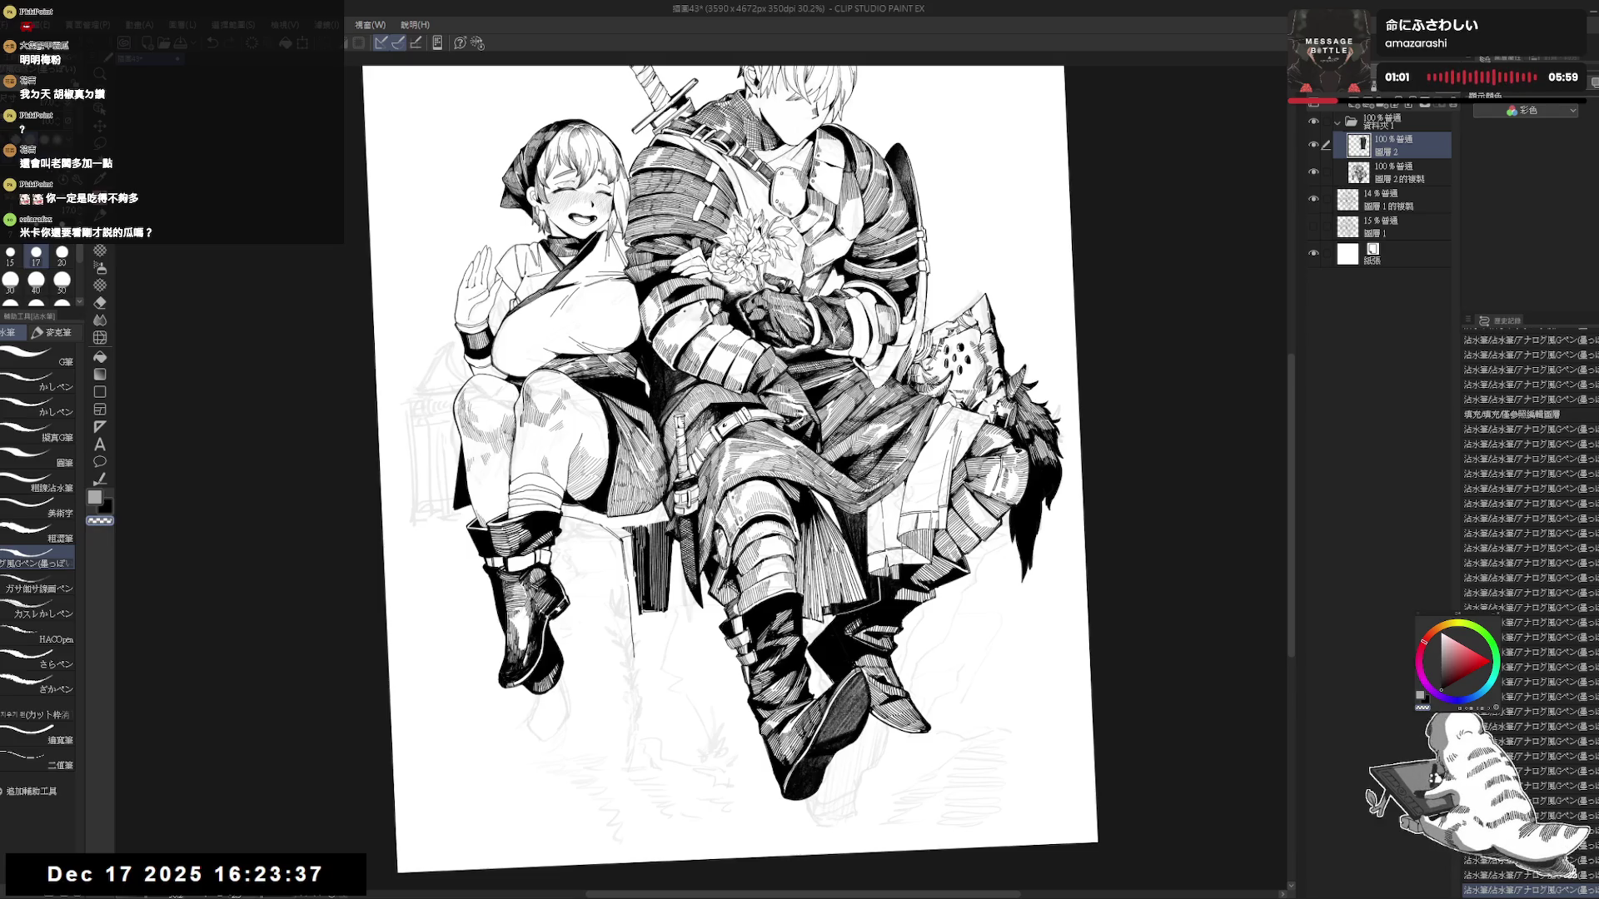
drag(645, 540, 647, 610)
Switch back to black, add a short stroke on the leg, and zoom out to the whole page.
key(x)
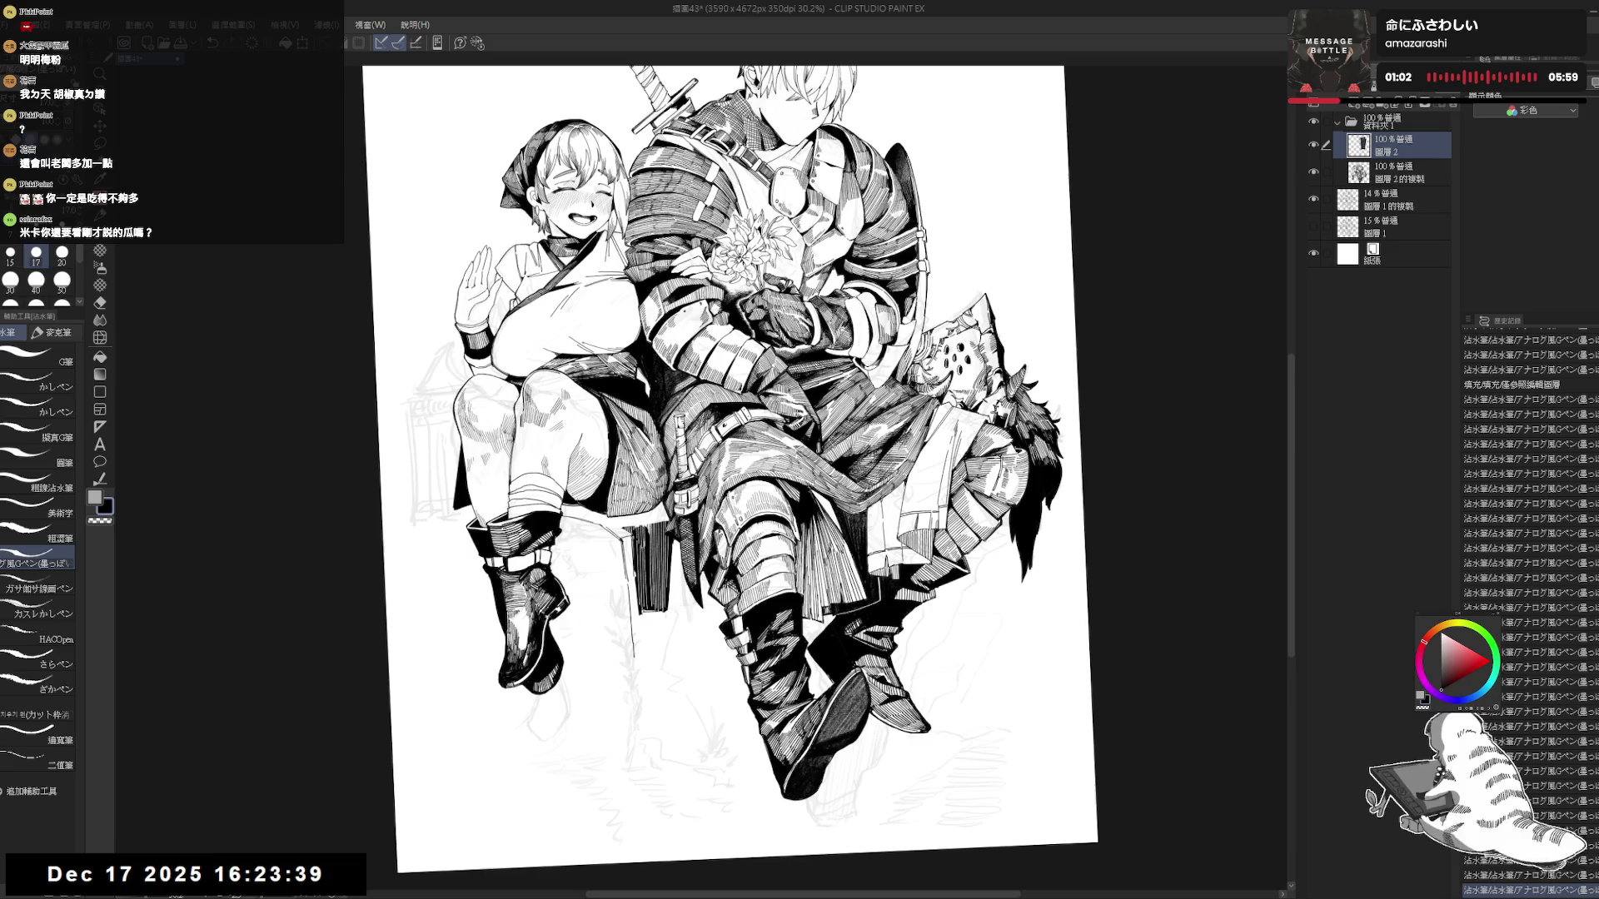
drag(633, 538, 634, 562)
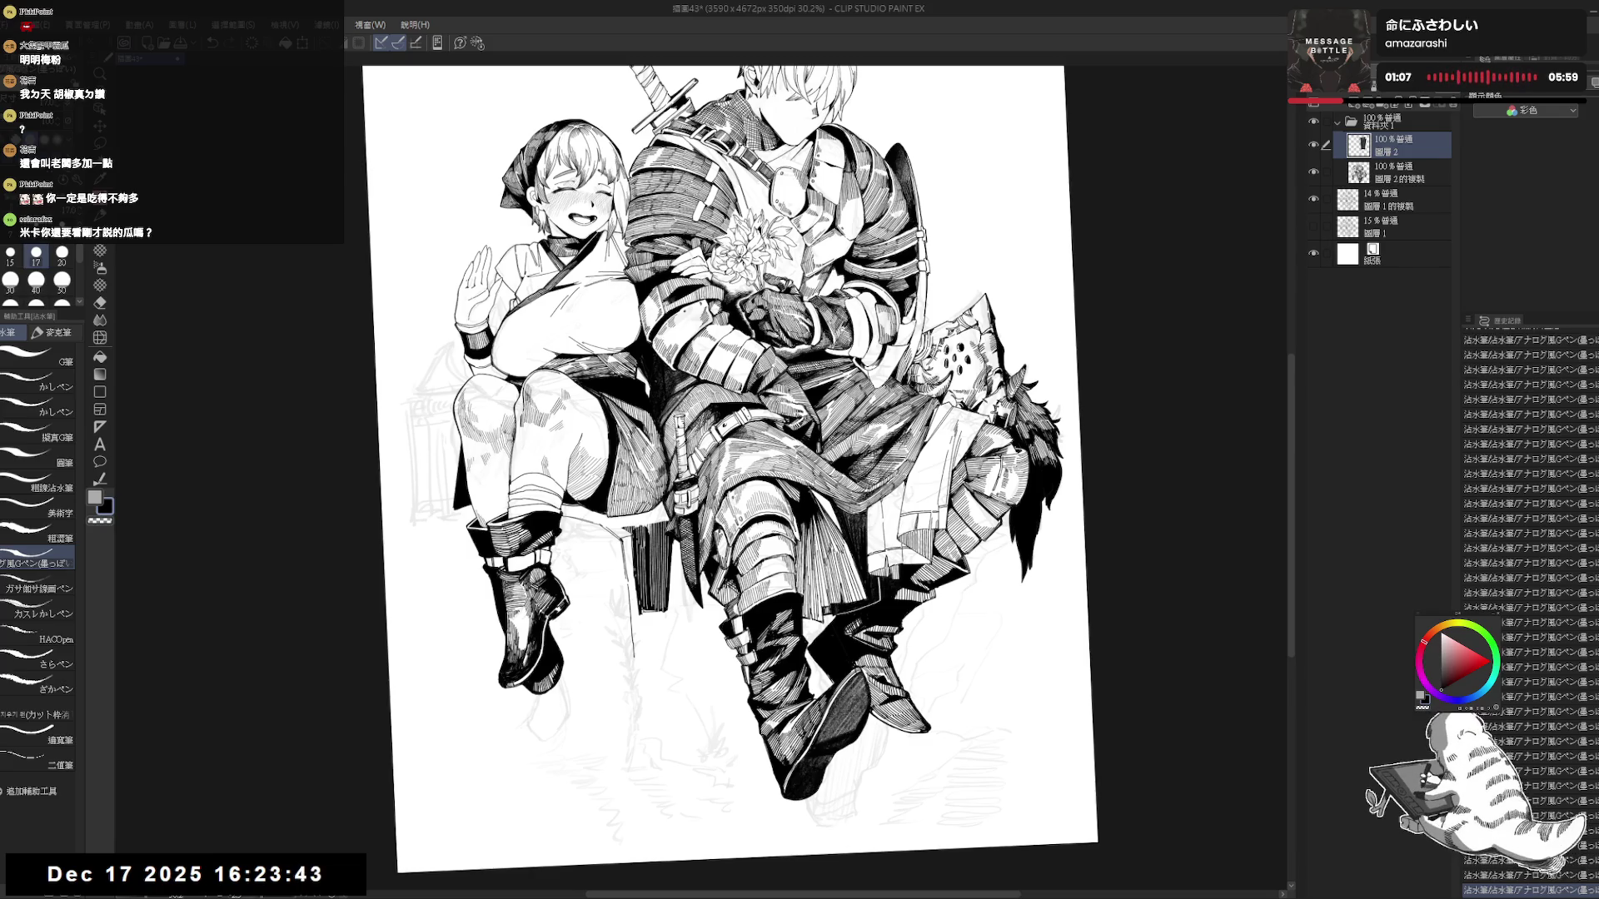
key(ctrl+at)
key(ctrl+minus)
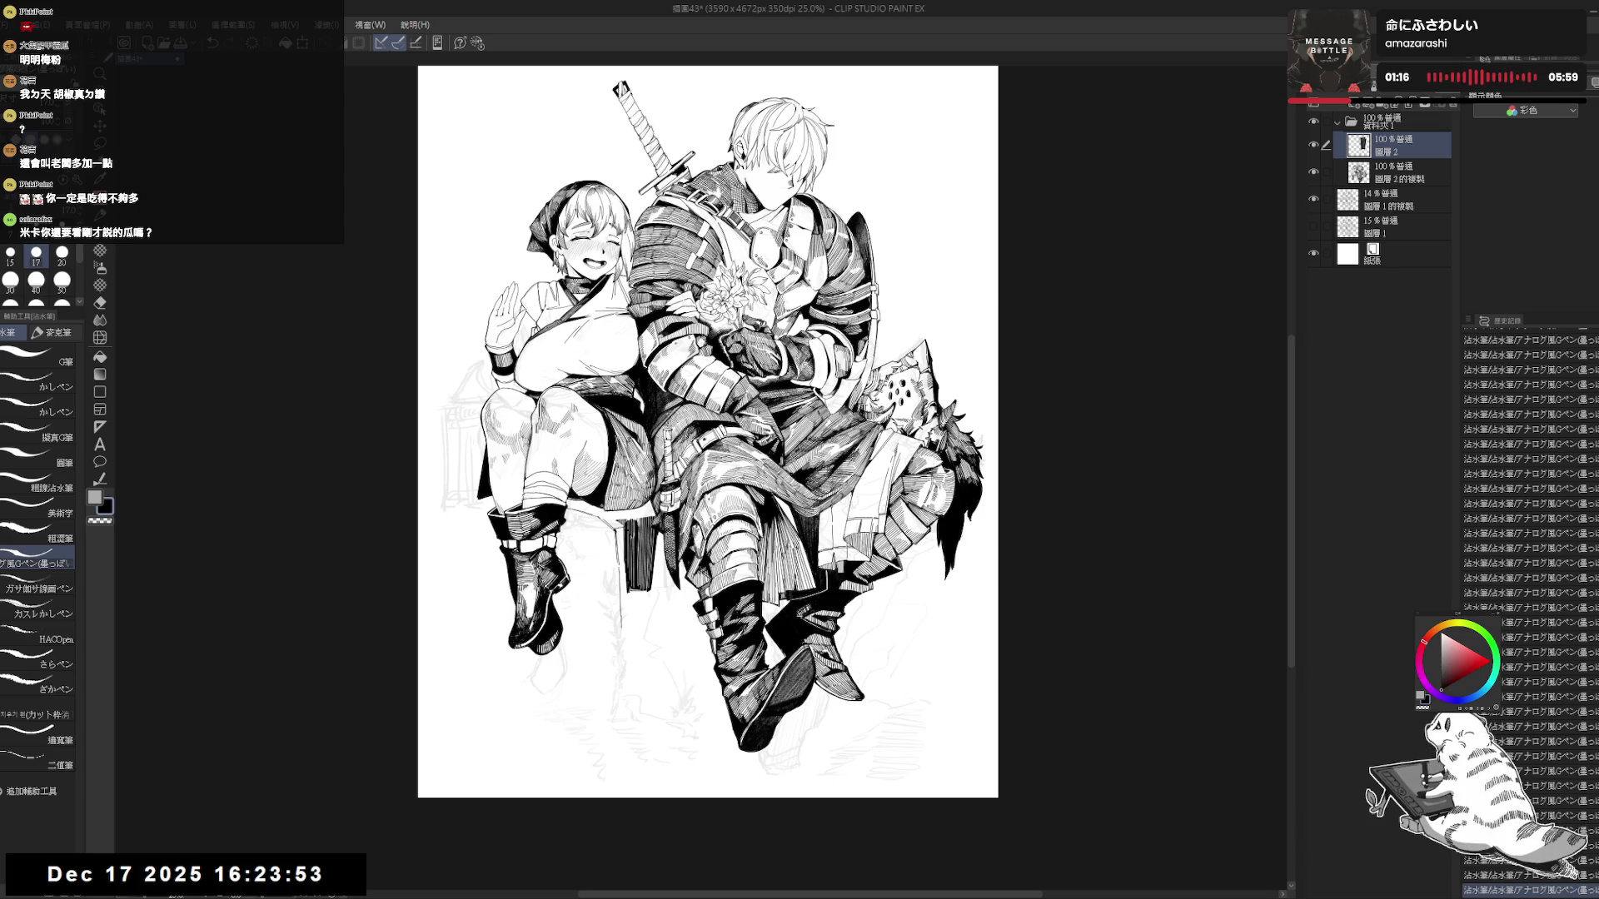
Ink two small strokes on the chair leg, then undo the last one.
scroll(621, 601, up, 3)
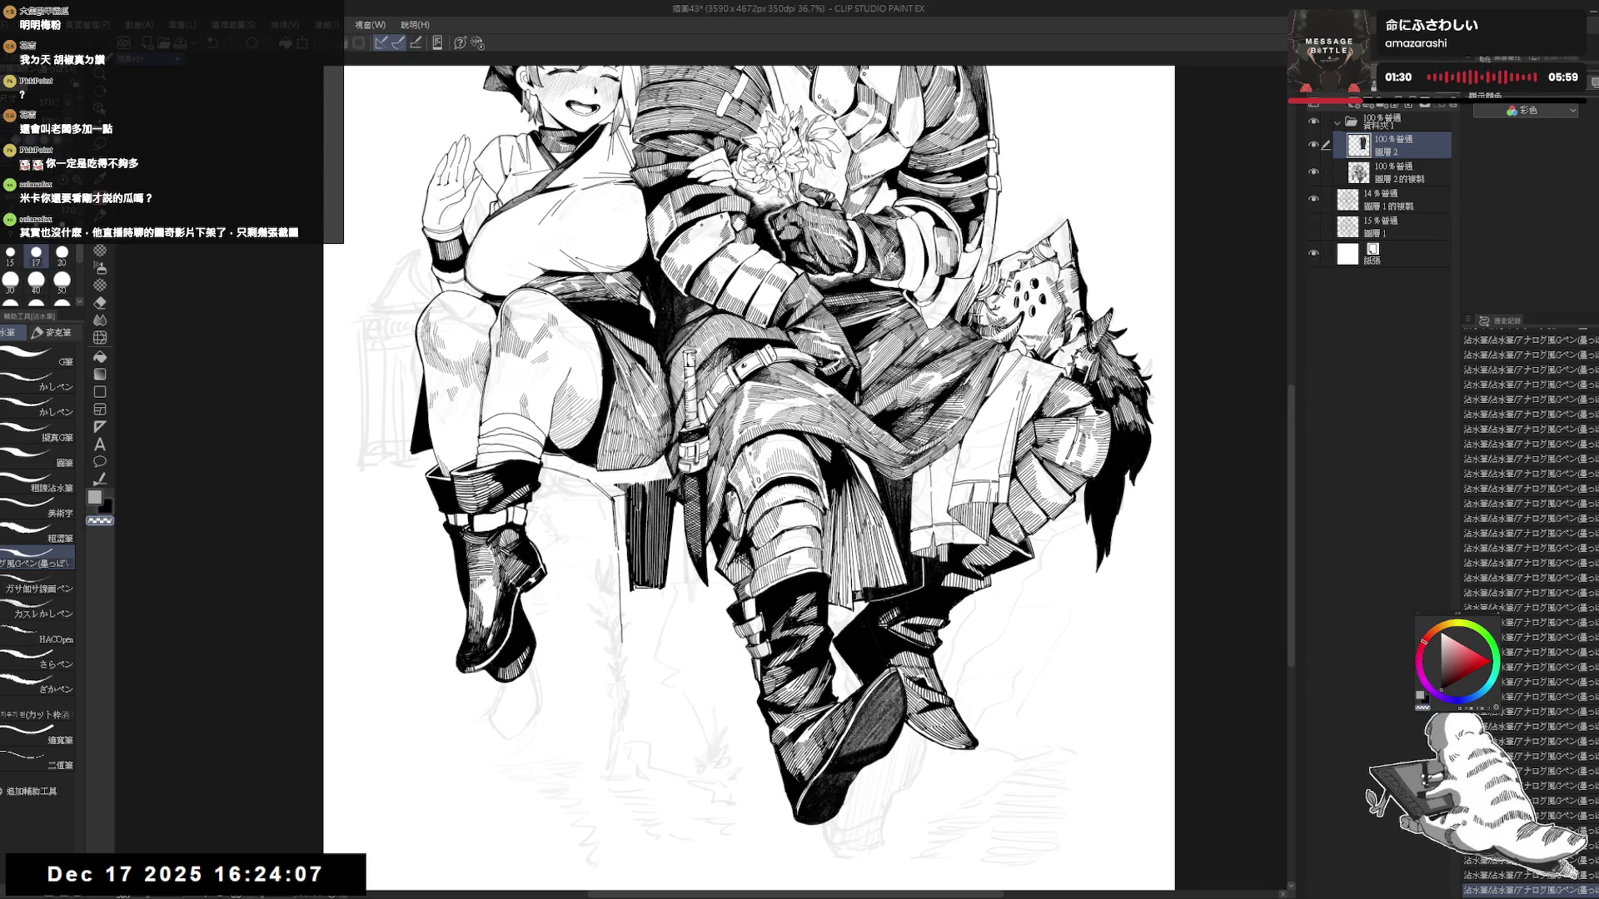
drag(639, 564, 632, 534)
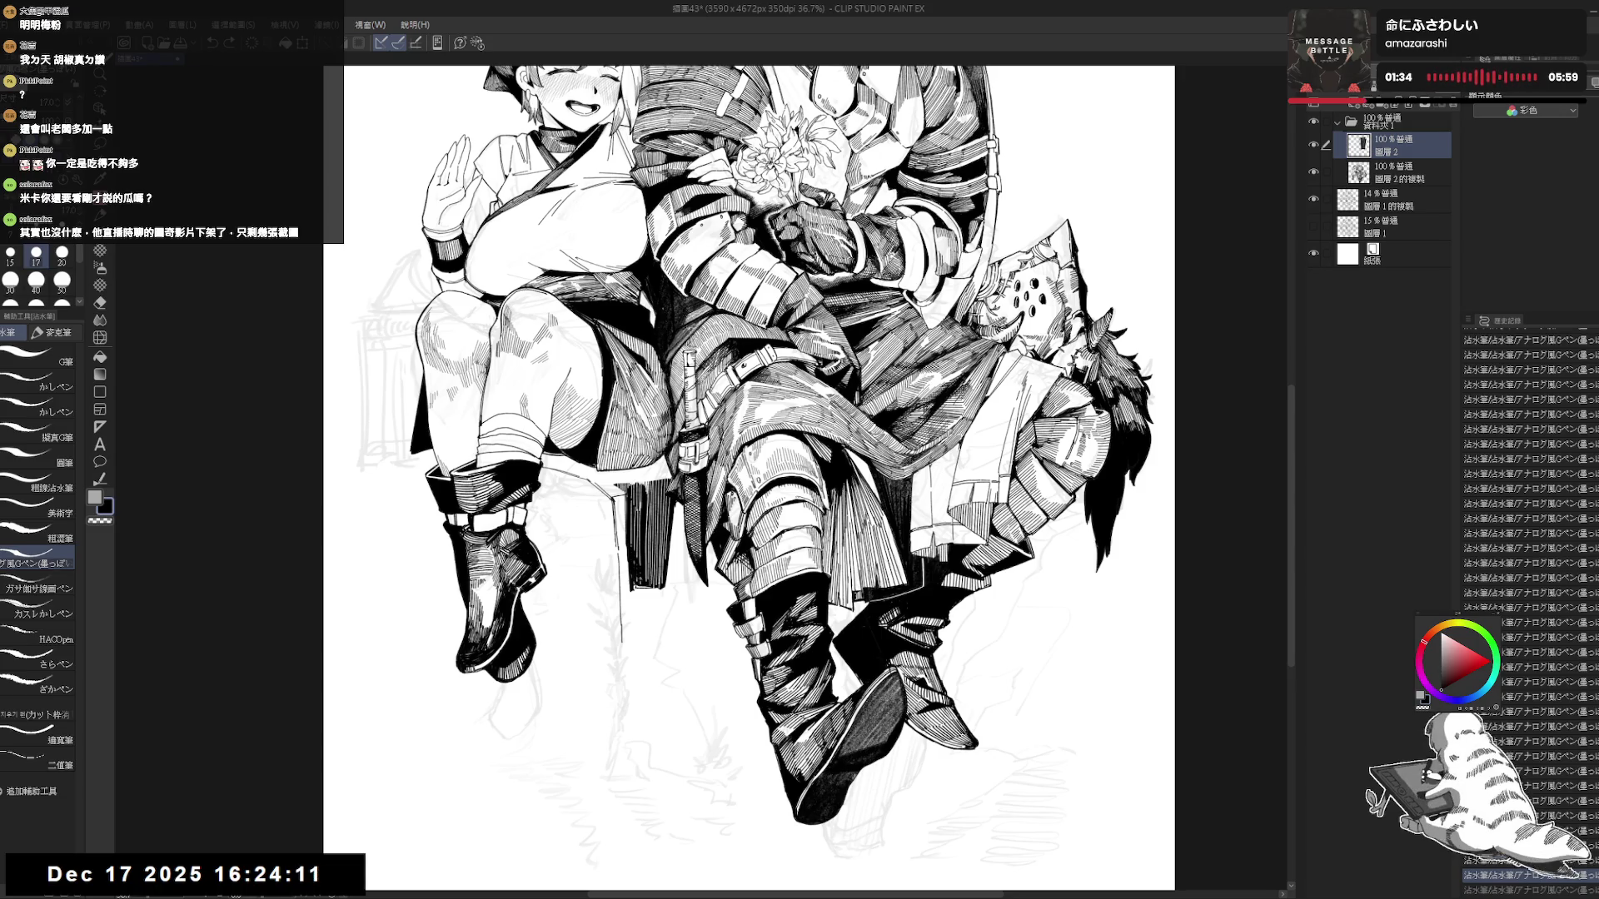
drag(313, 870, 321, 879)
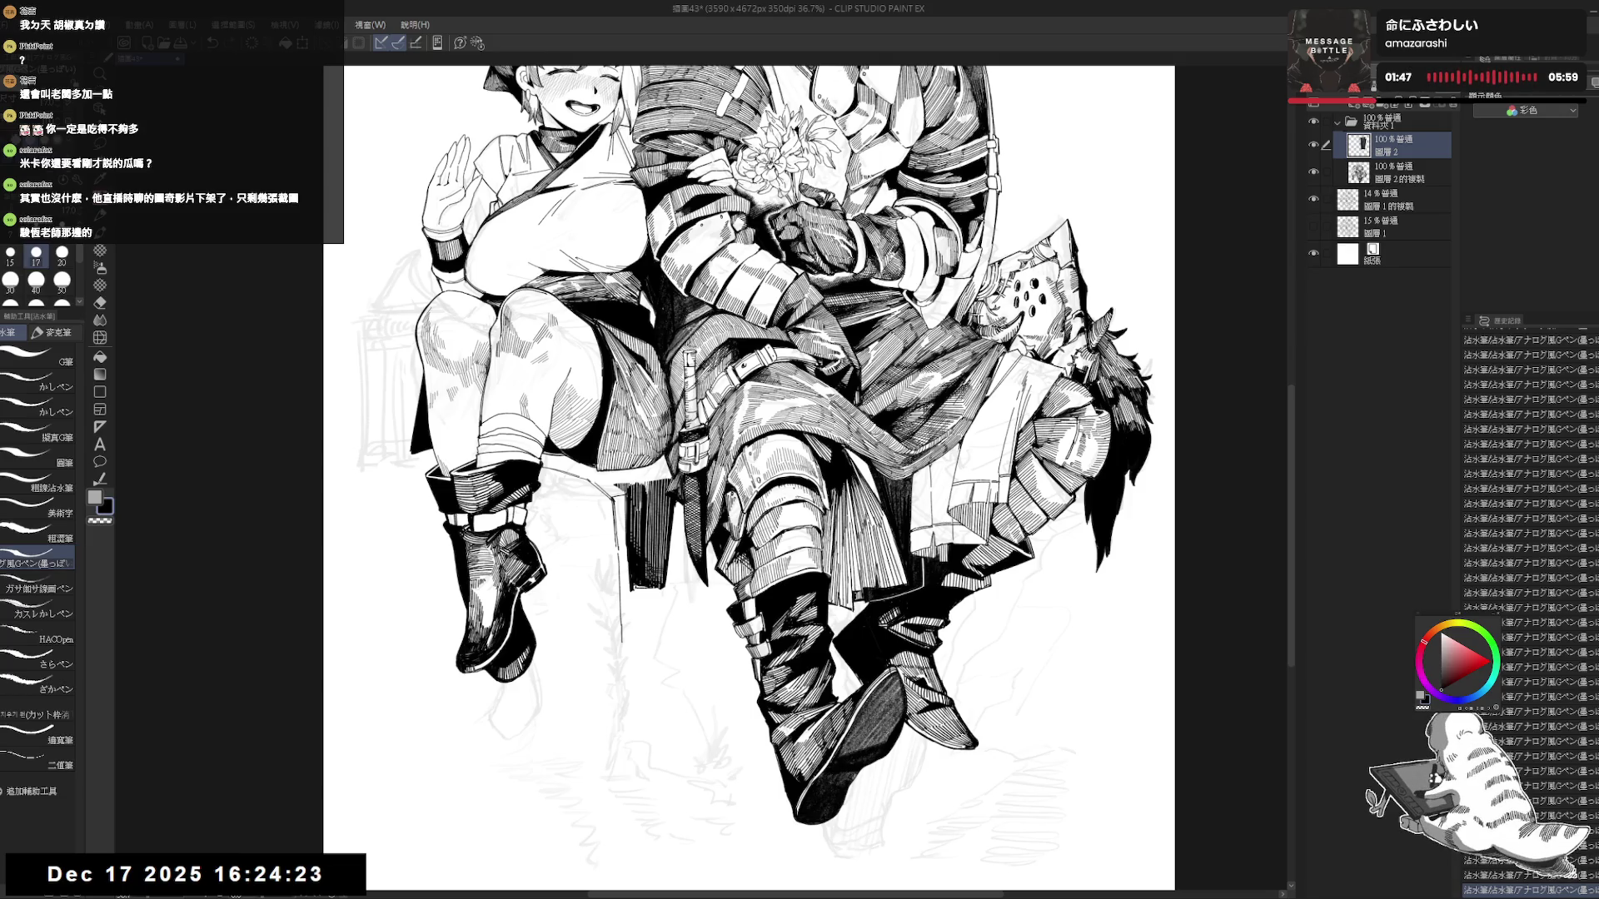
scroll(749, 450, up, 1)
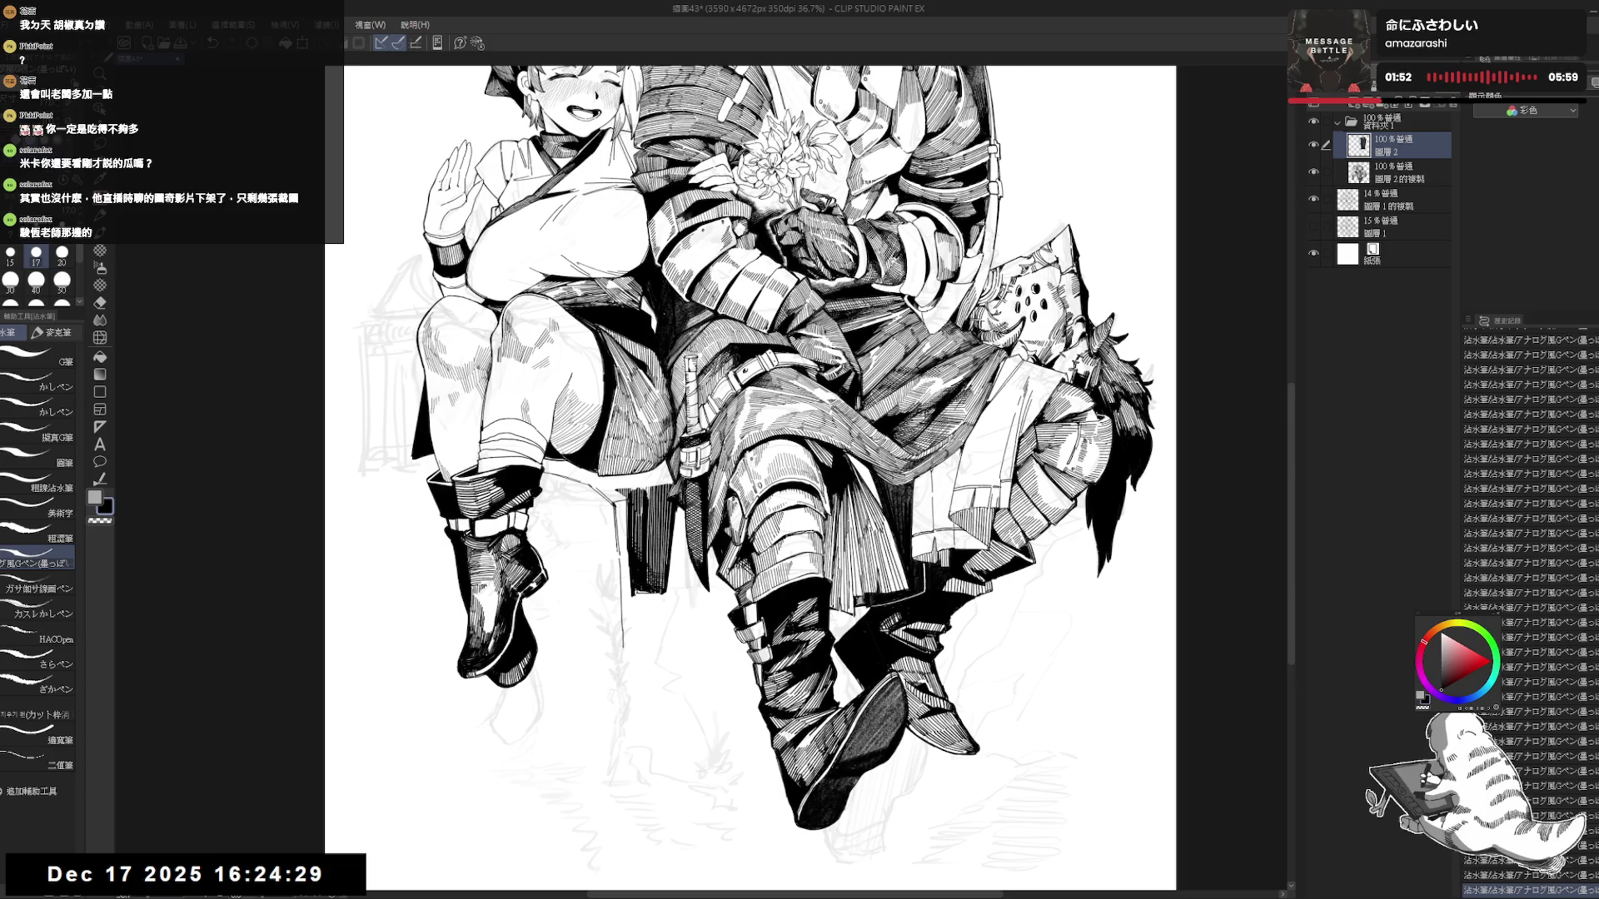
mouse_move(673, 618)
mouse_down()
mouse_move(692, 630)
mouse_move(733, 583)
mouse_up()
key(ctrl+z)
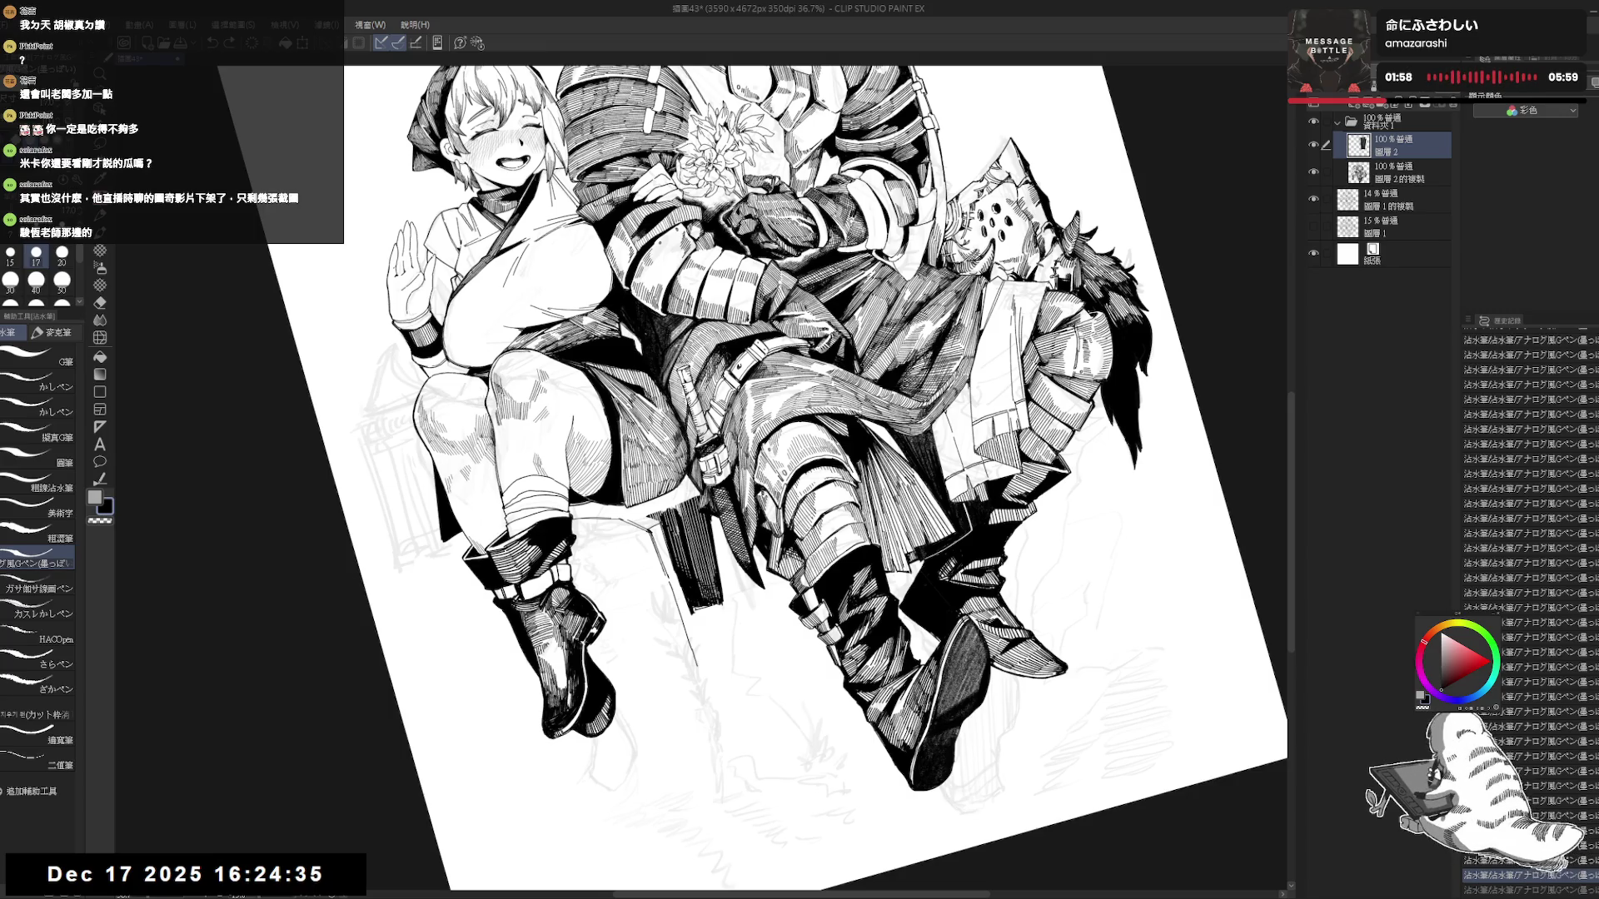
Erase stray marks below the figures, undo the last pen stroke, and straighten the view.
key(e)
drag(716, 616, 728, 583)
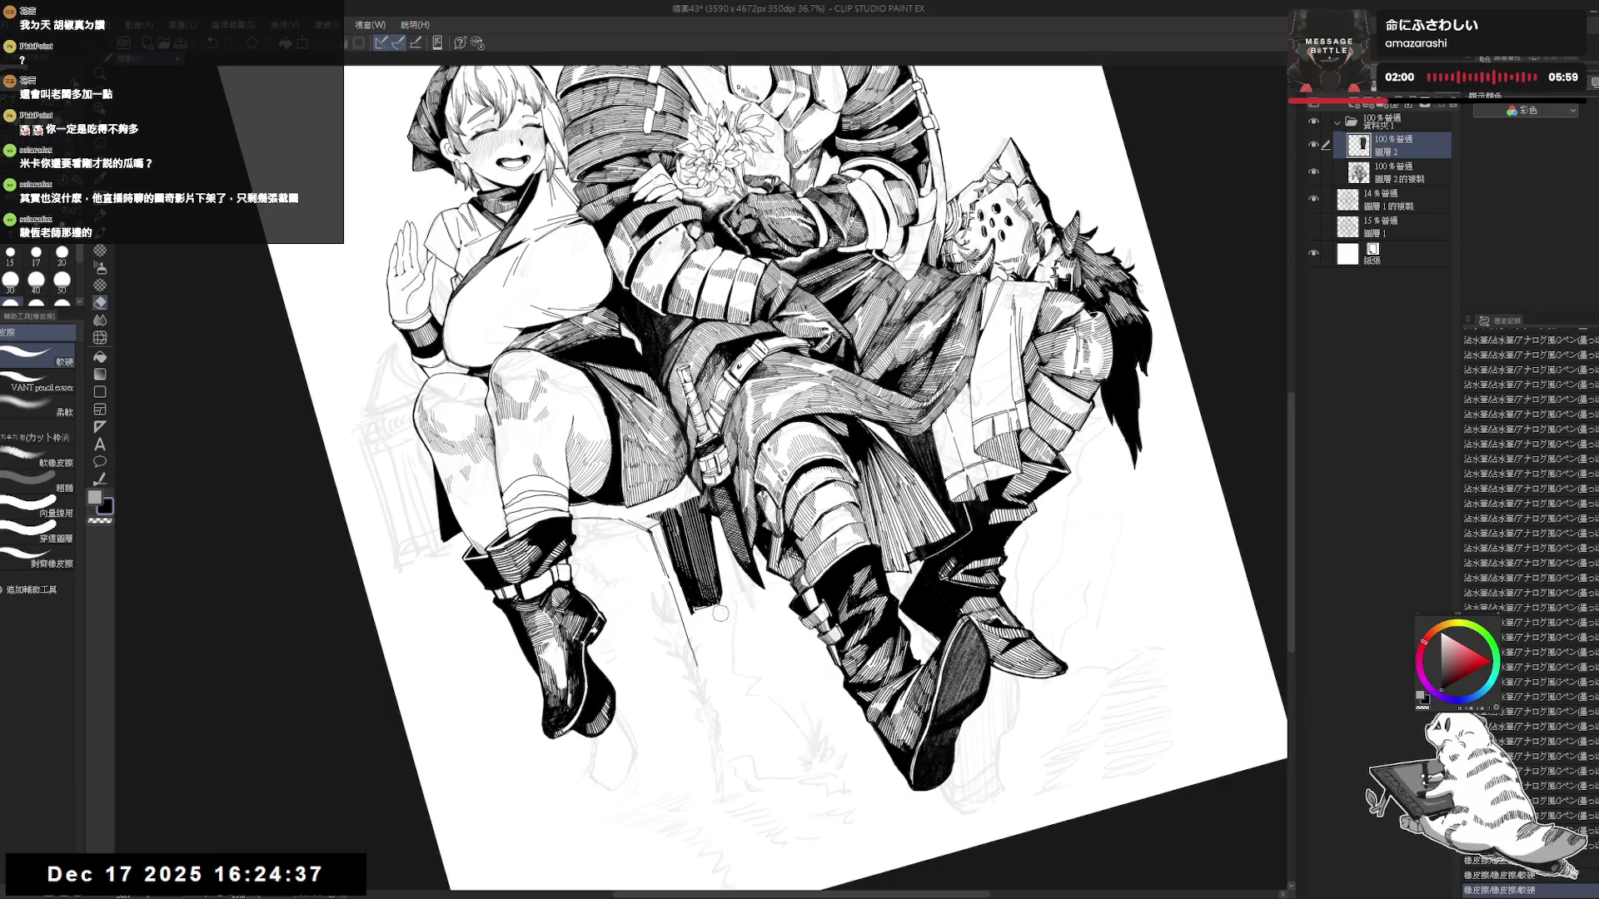
key(p)
key(ctrl+@)
scroll(701, 537, up, 1)
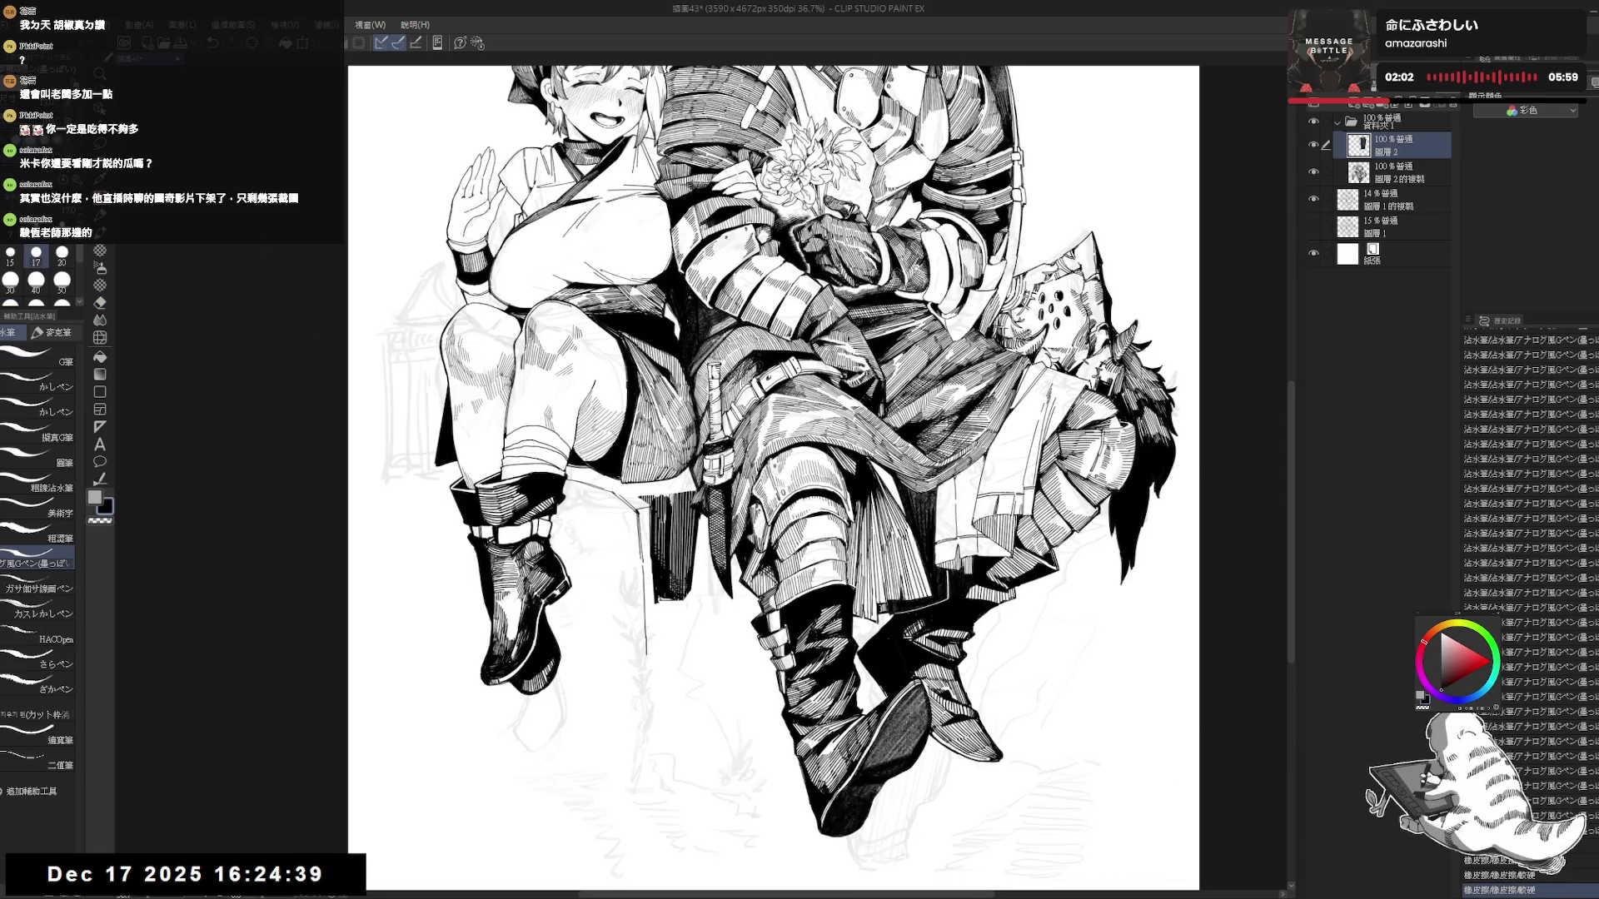
drag(677, 400, 641, 466)
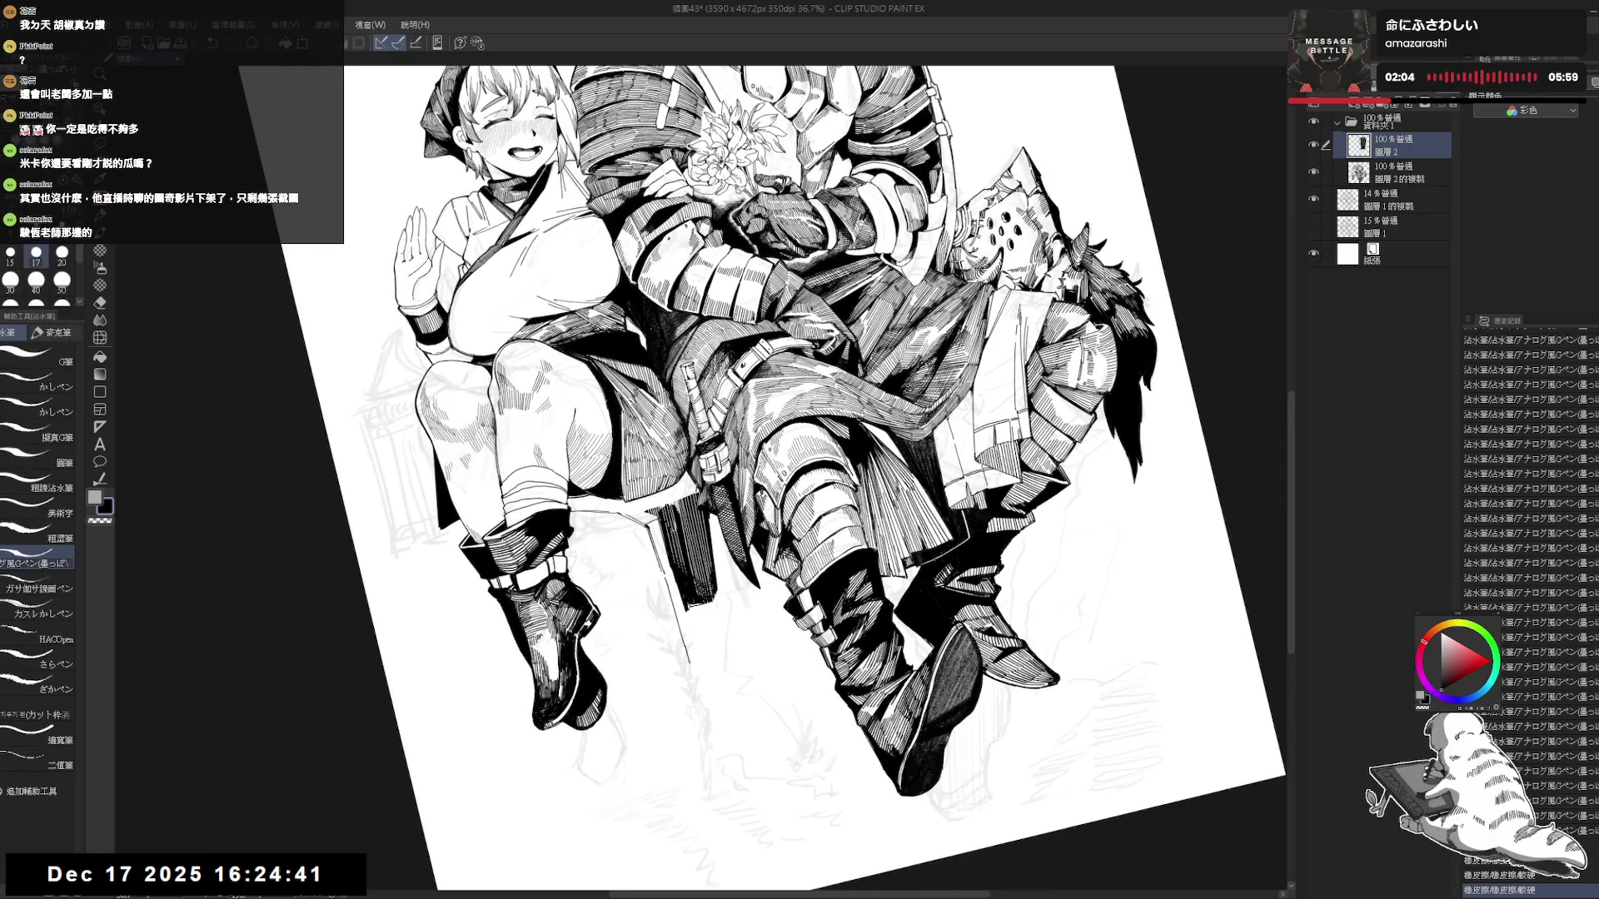
key(ctrl+z)
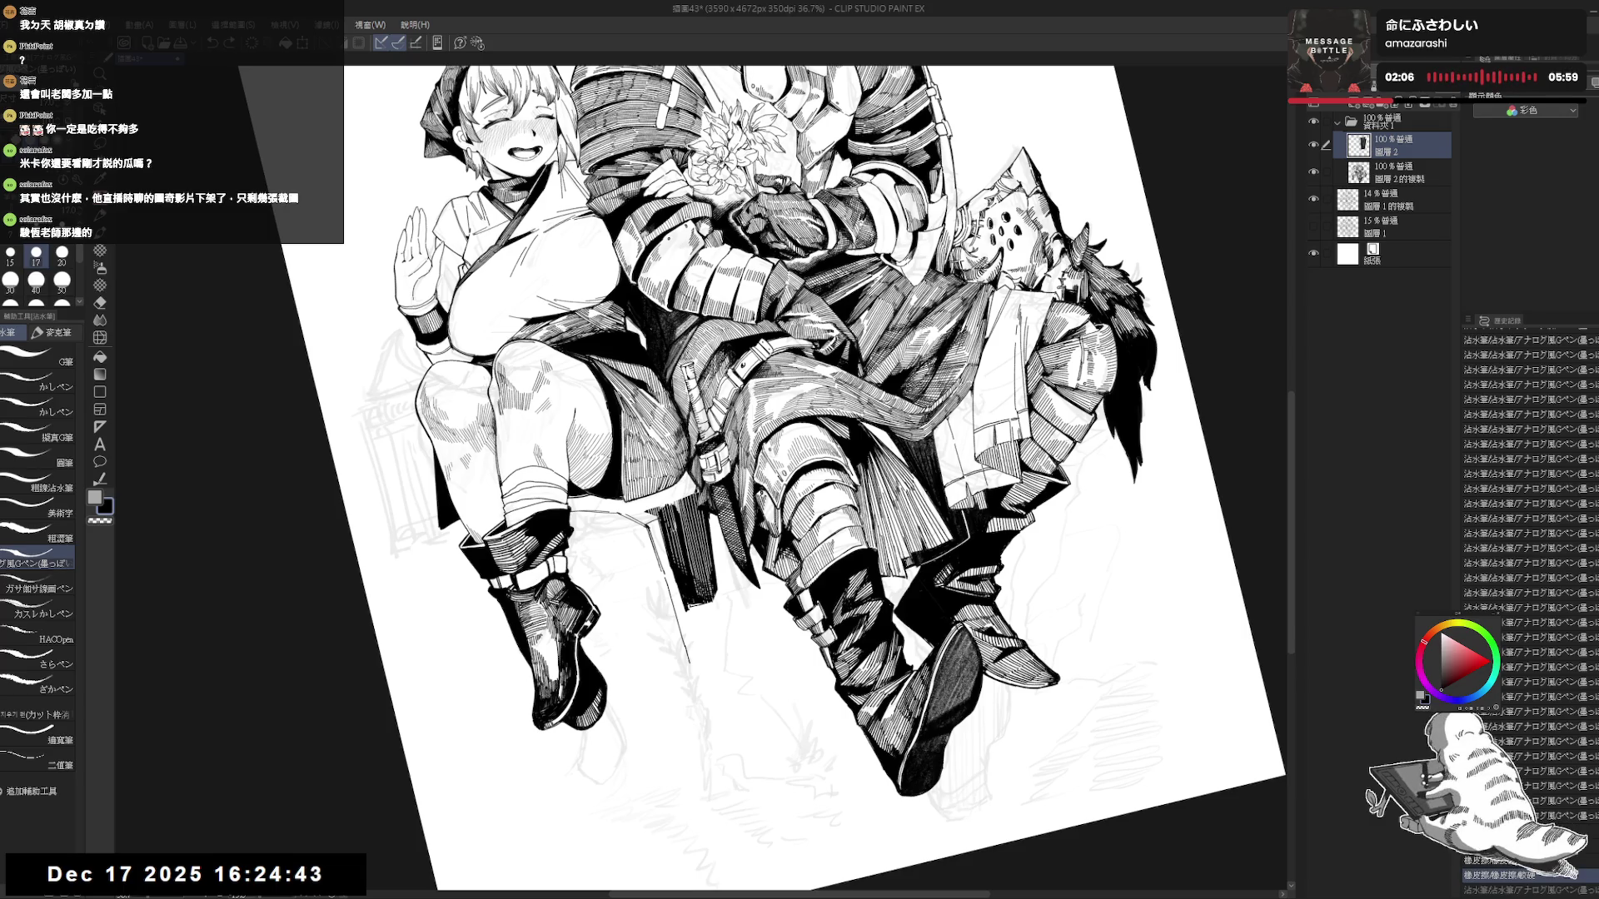
key(ctrl+@)
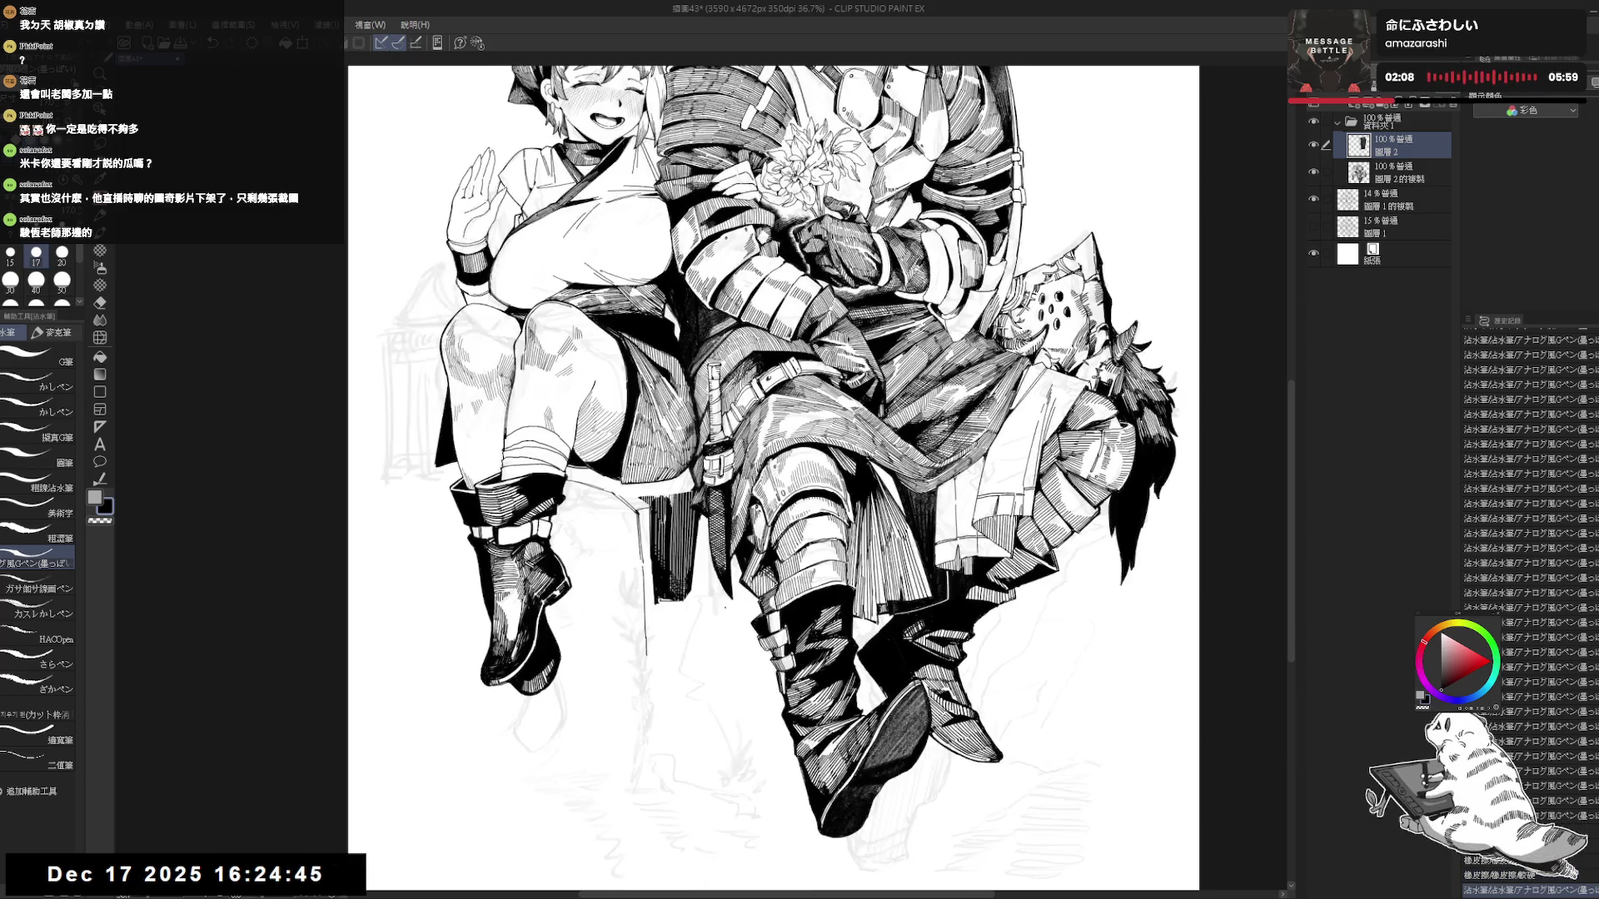
Redo the previously undone pen stroke.
scroll(666, 497, up, 2)
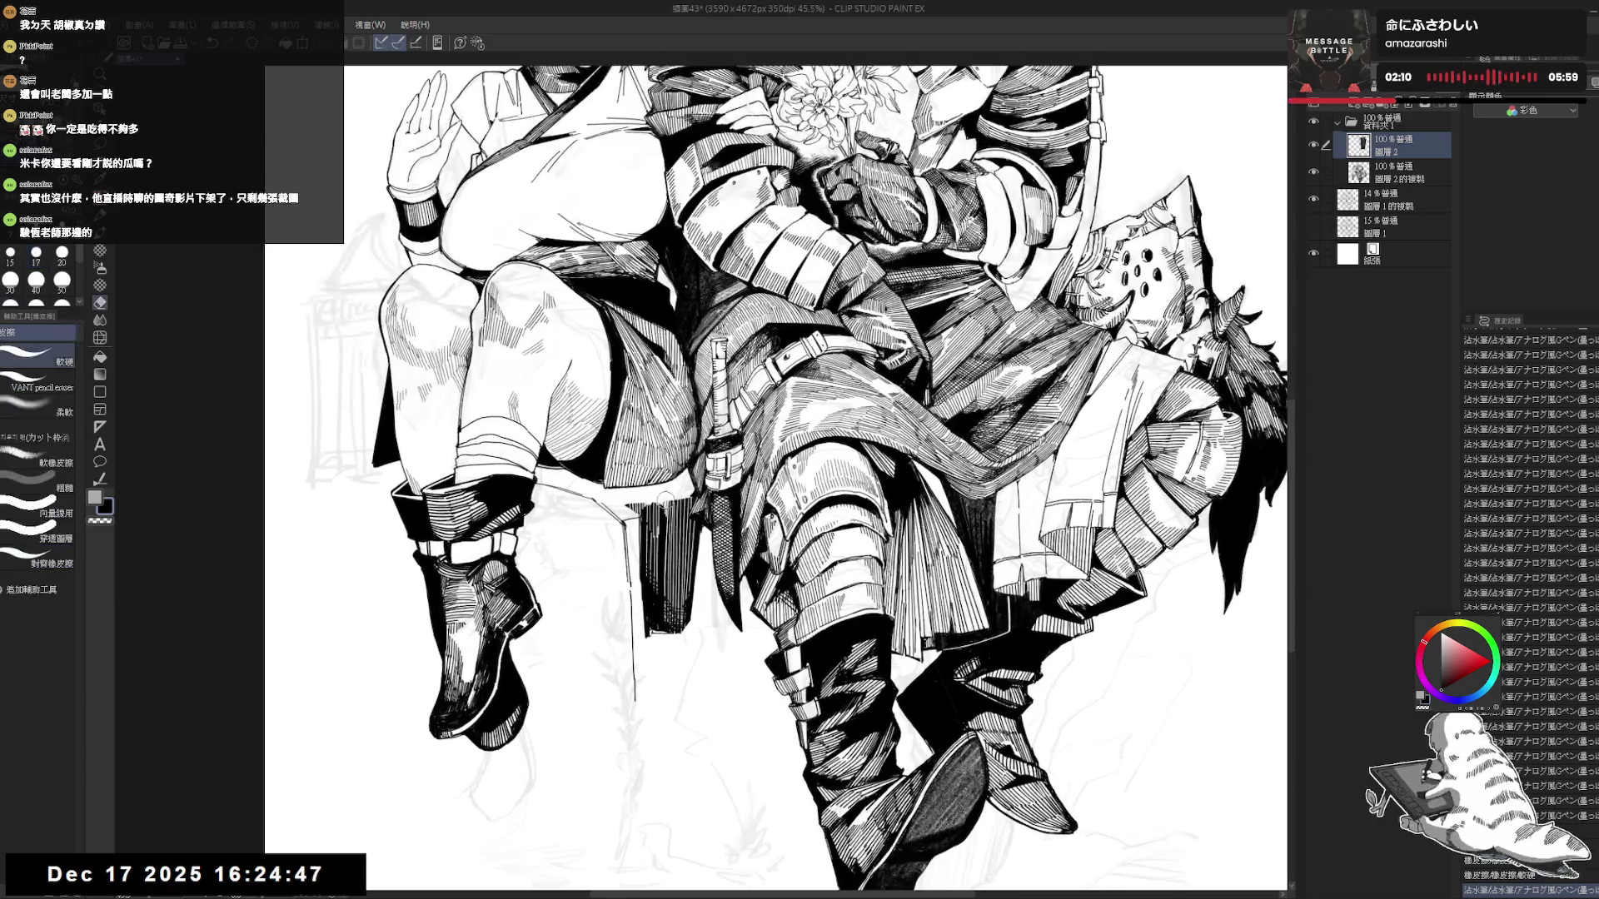
key(minus)
key(minus)
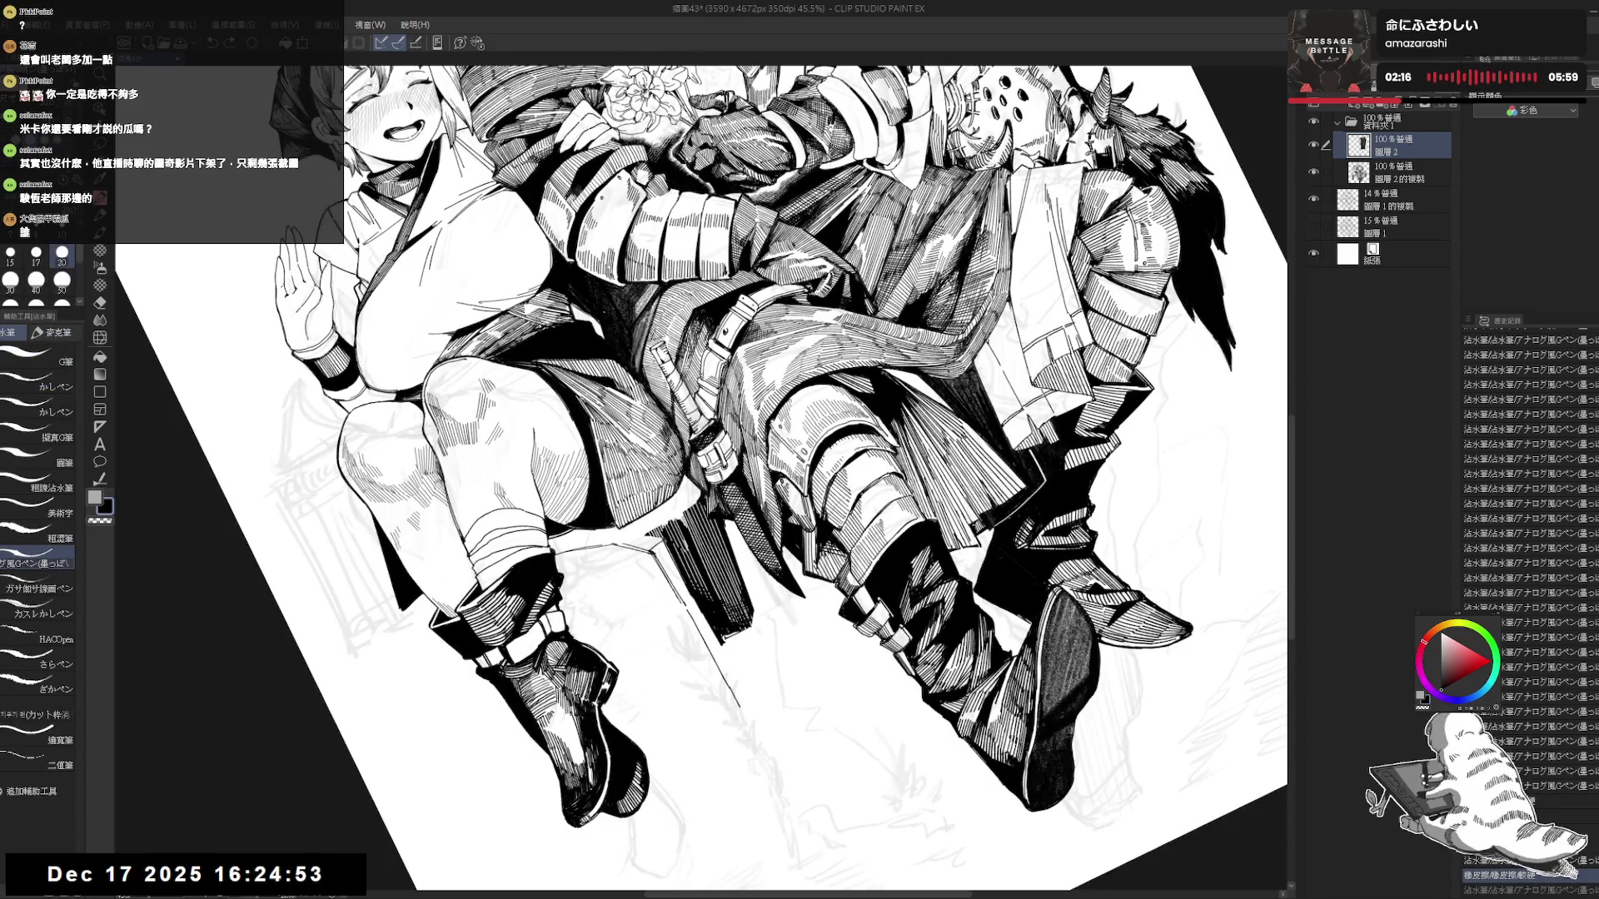
key(ctrl+y)
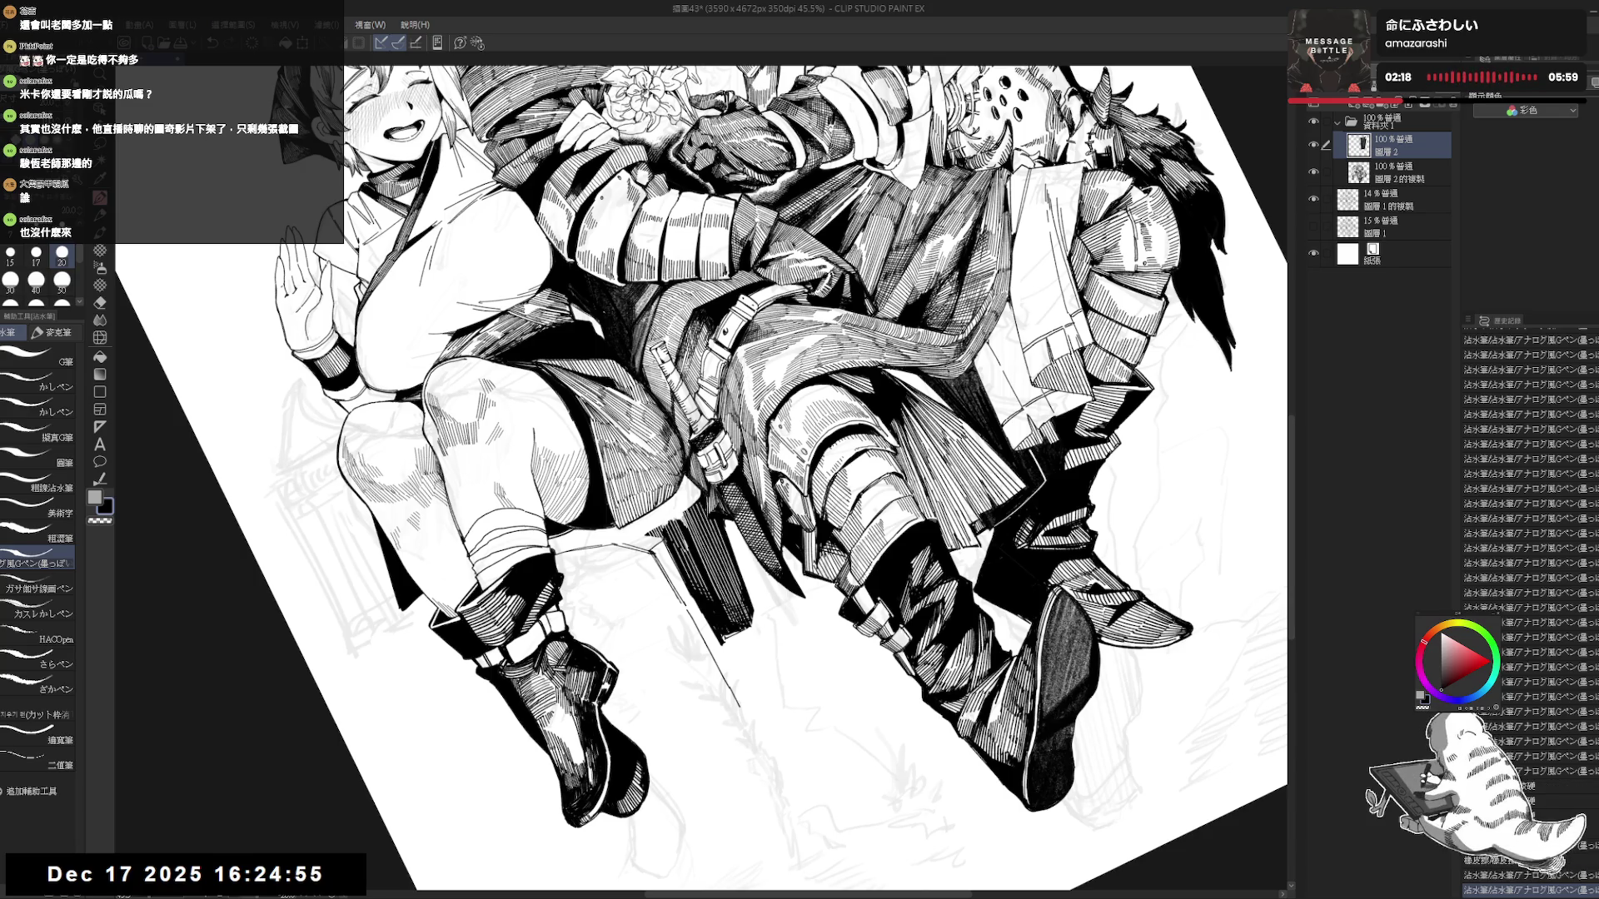
key(e)
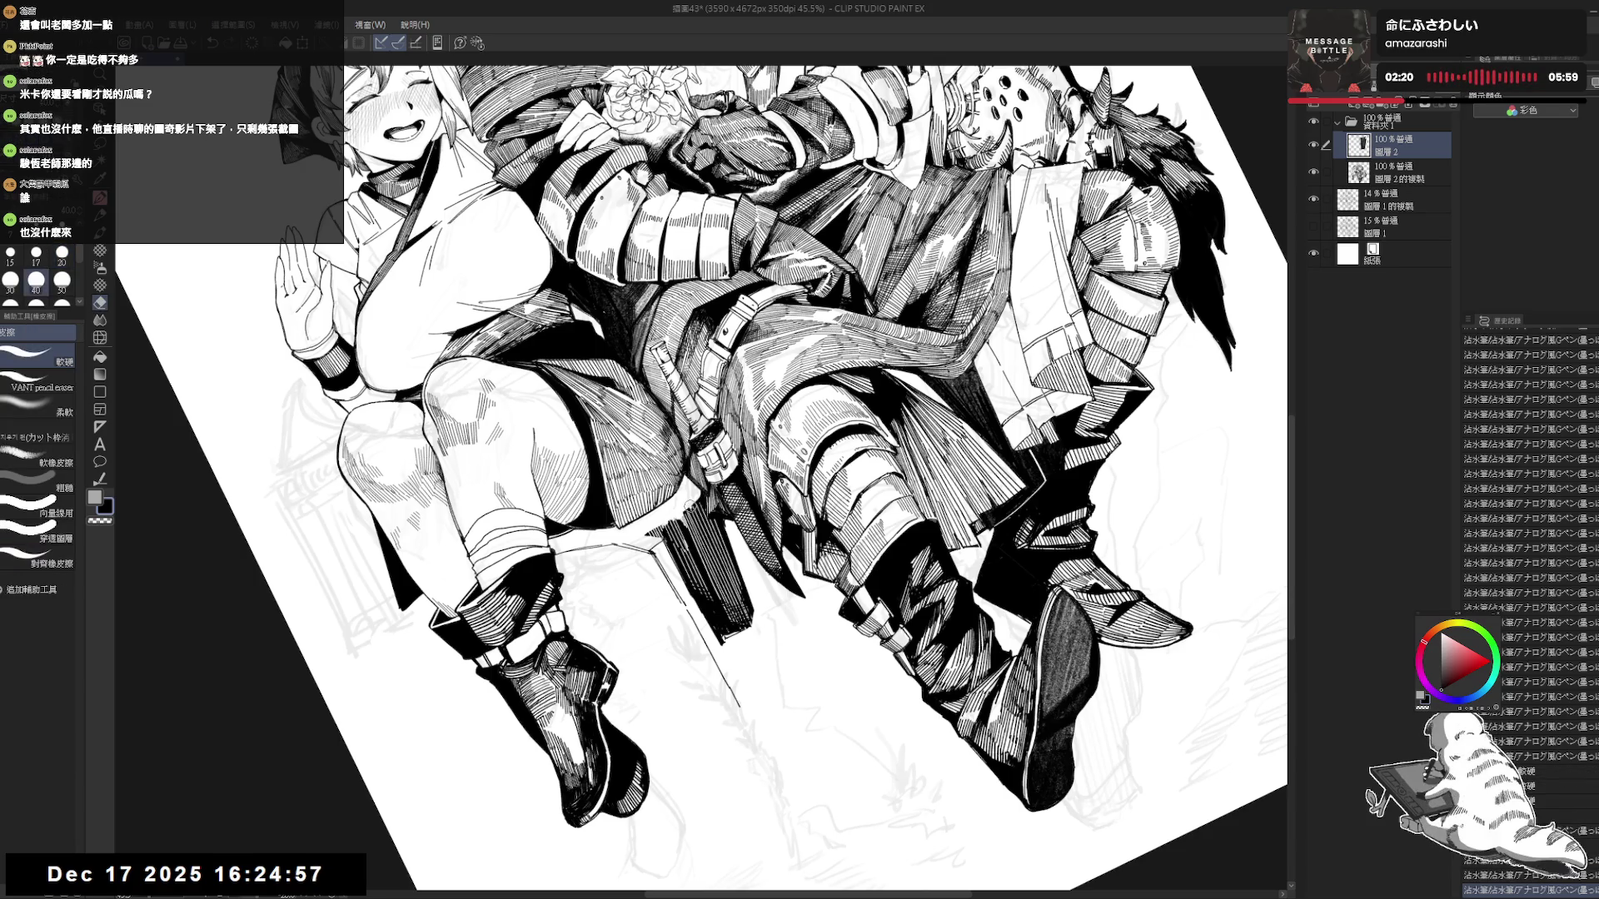
key(p)
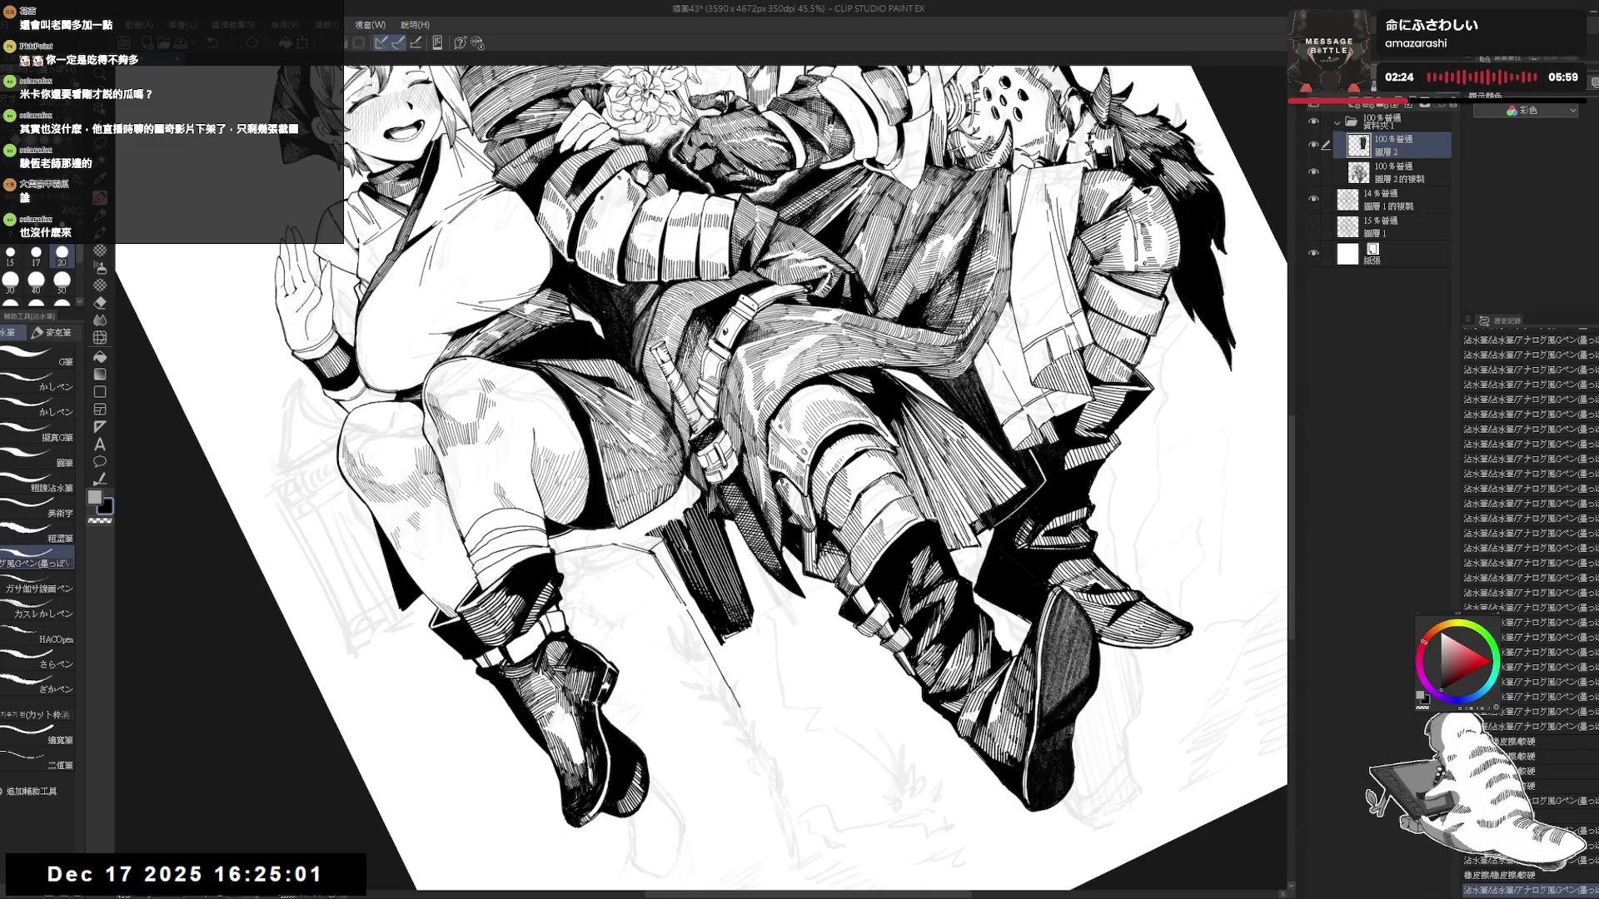
Erase small stray lines near the knight's legs and zoom out to the whole illustration.
key(ctrl+0)
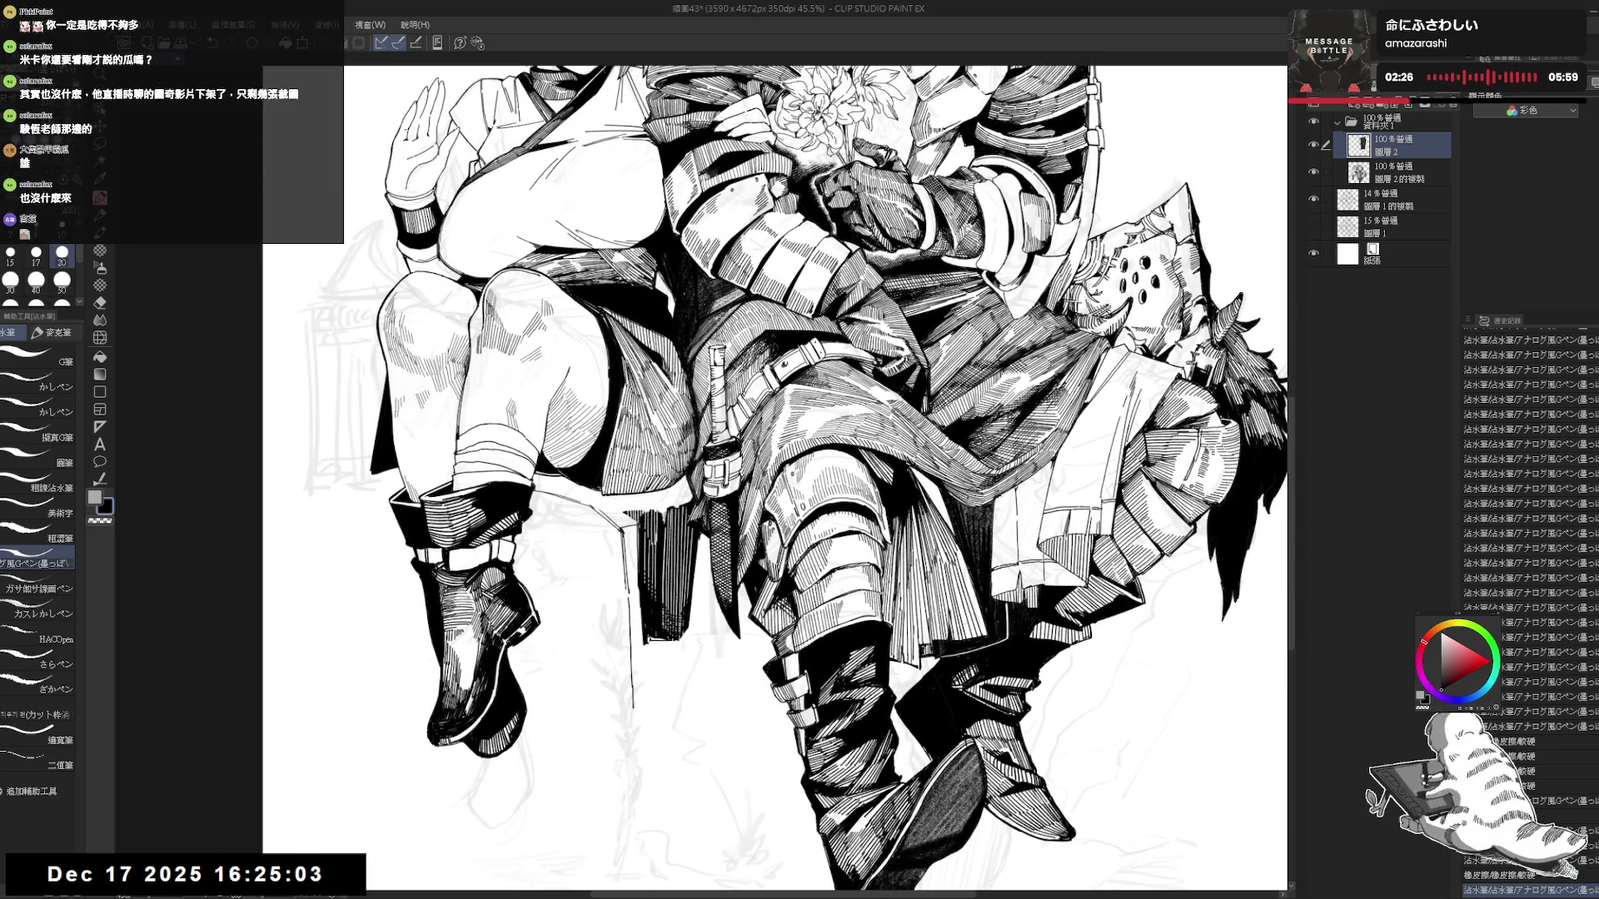
key(-)
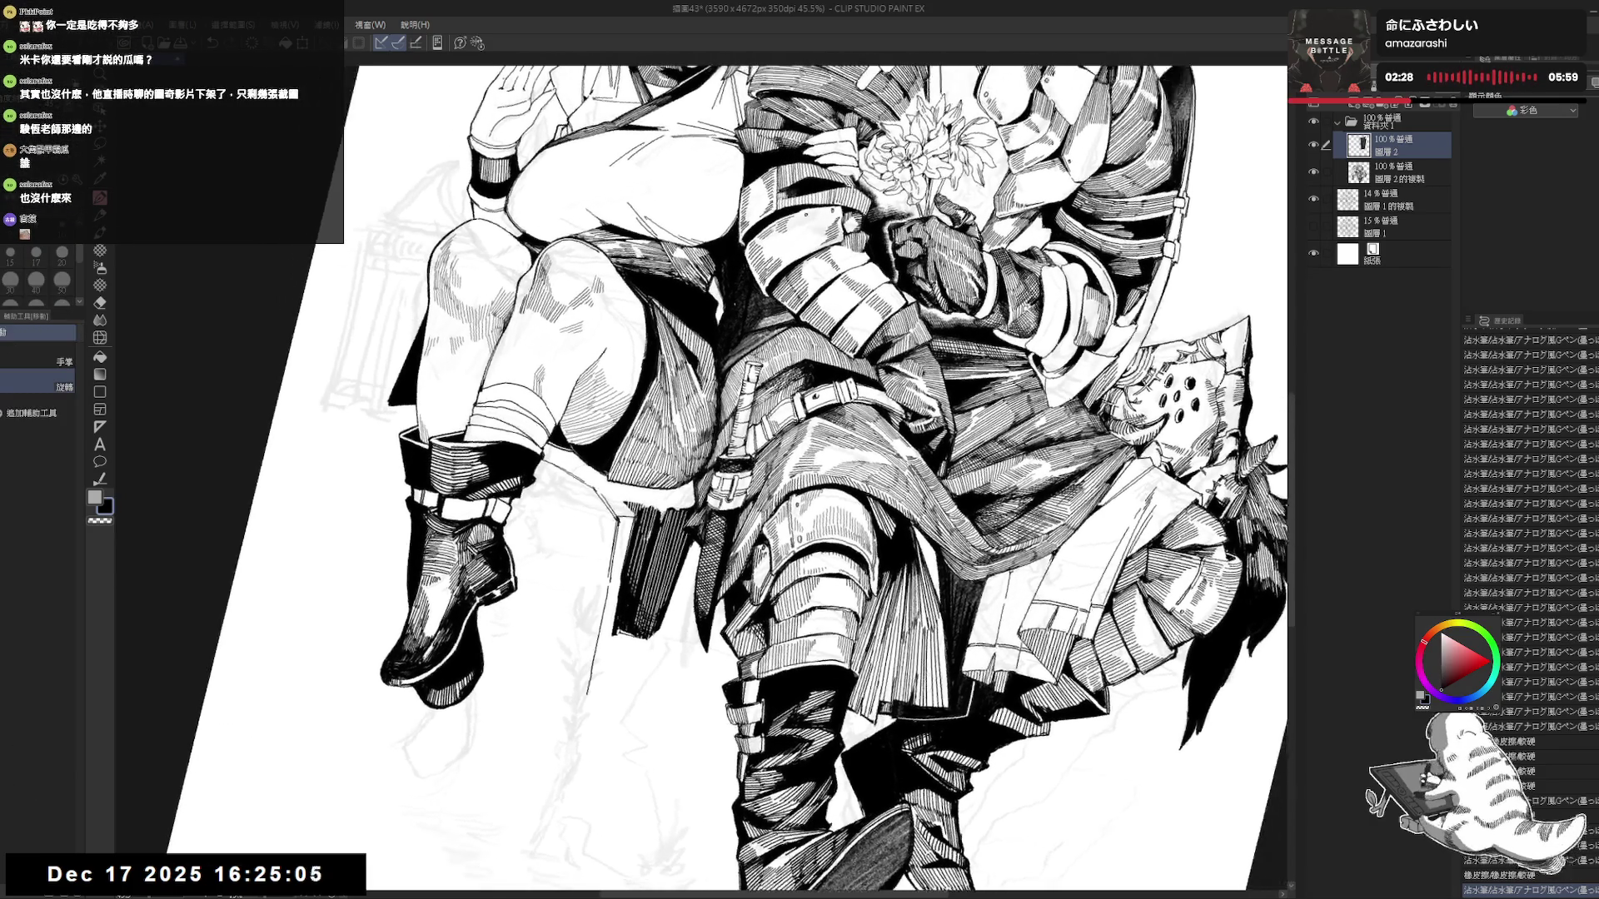
drag(658, 504, 674, 553)
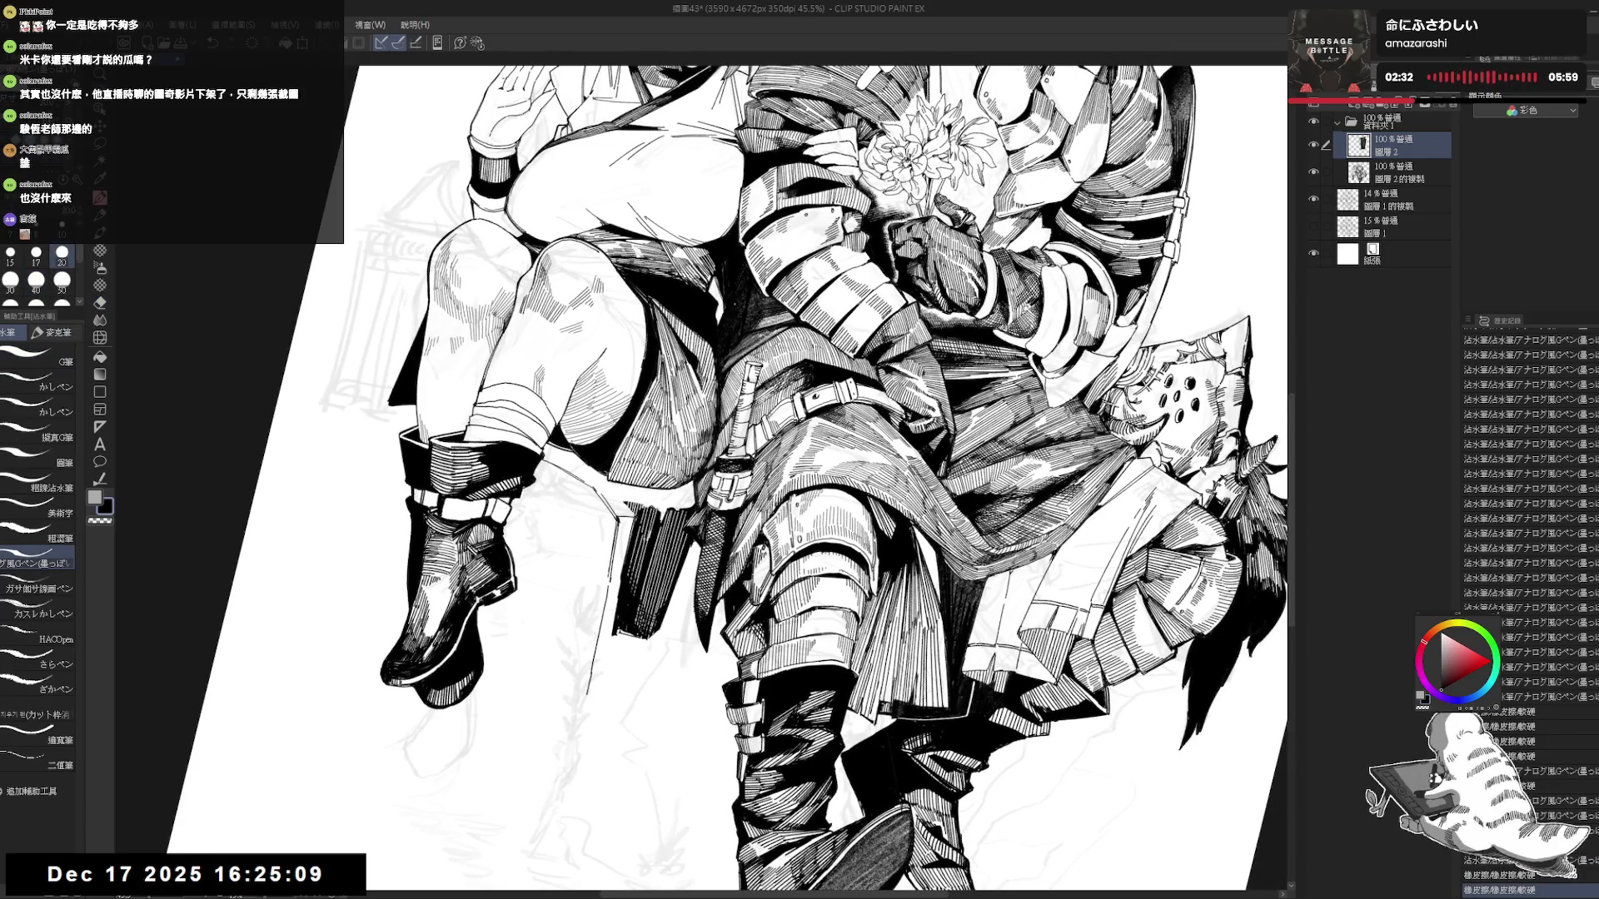
drag(650, 498, 665, 513)
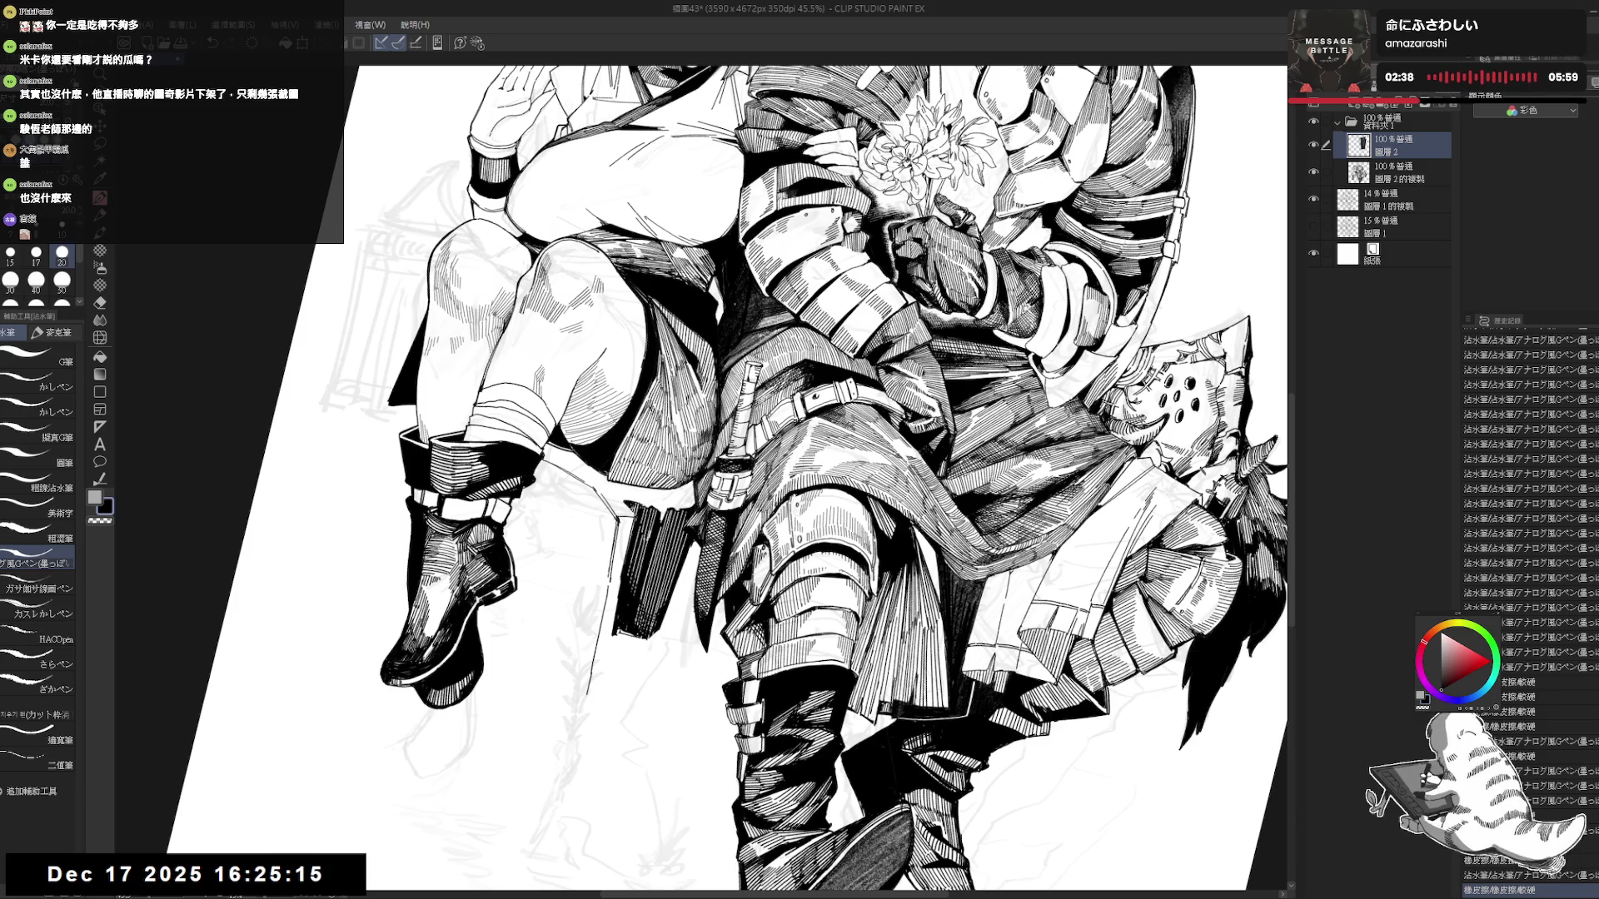
key(ctrl+minus)
key(ctrl+minus)
key(ctrl+minus)
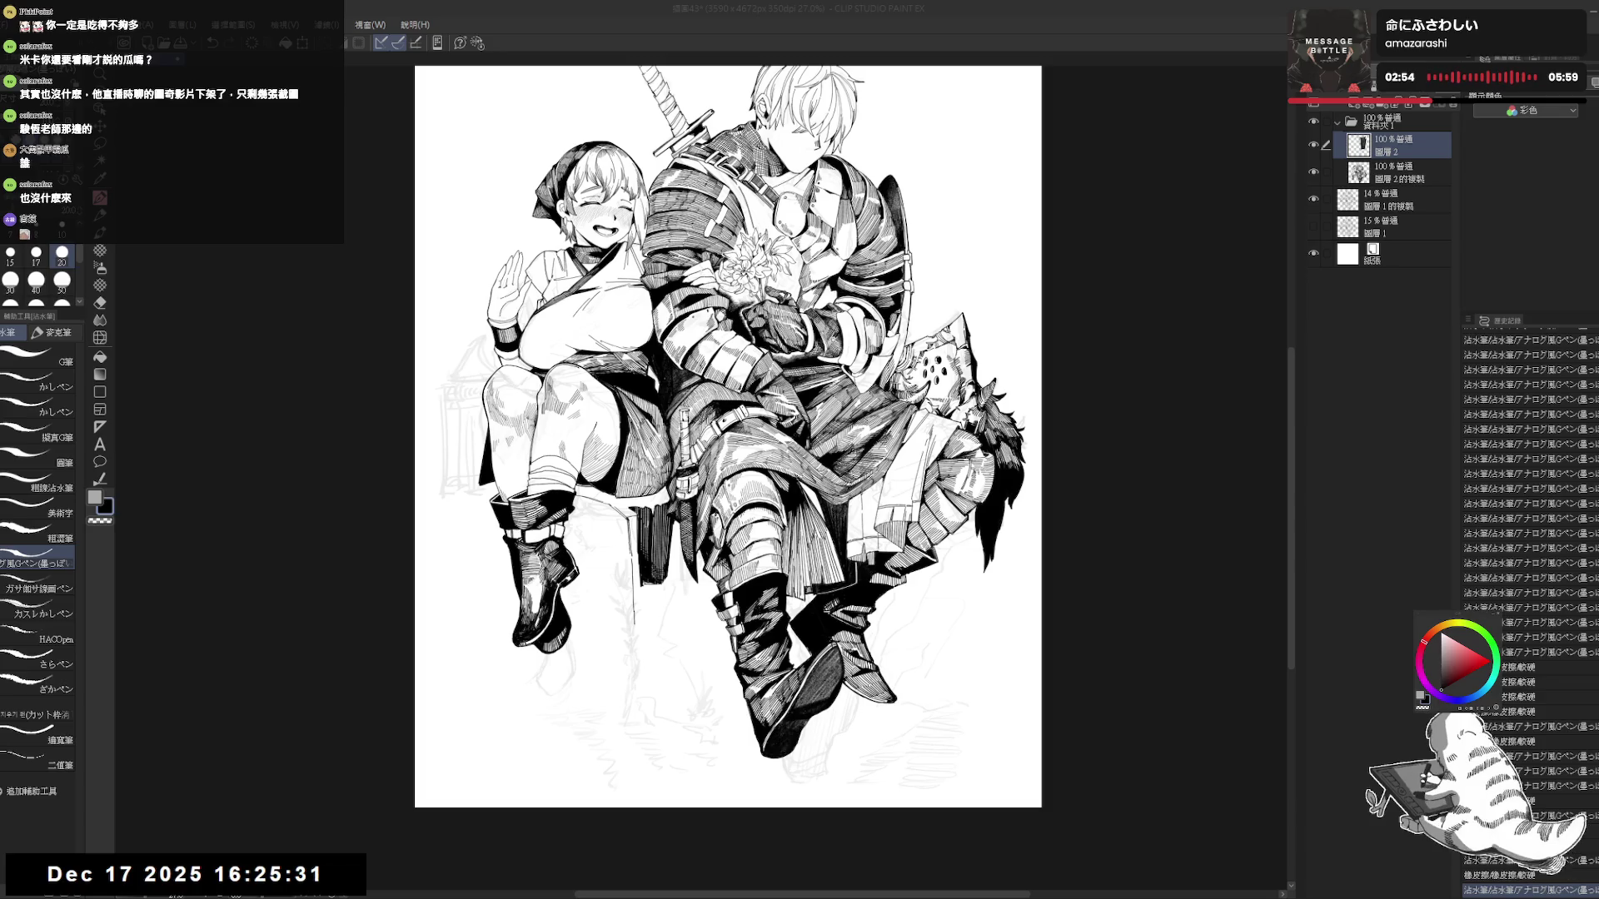
Erase stray lines around the knight's knee.
scroll(593, 429, up, 3)
key(e)
drag(680, 521, 688, 536)
drag(680, 524, 688, 538)
key(p)
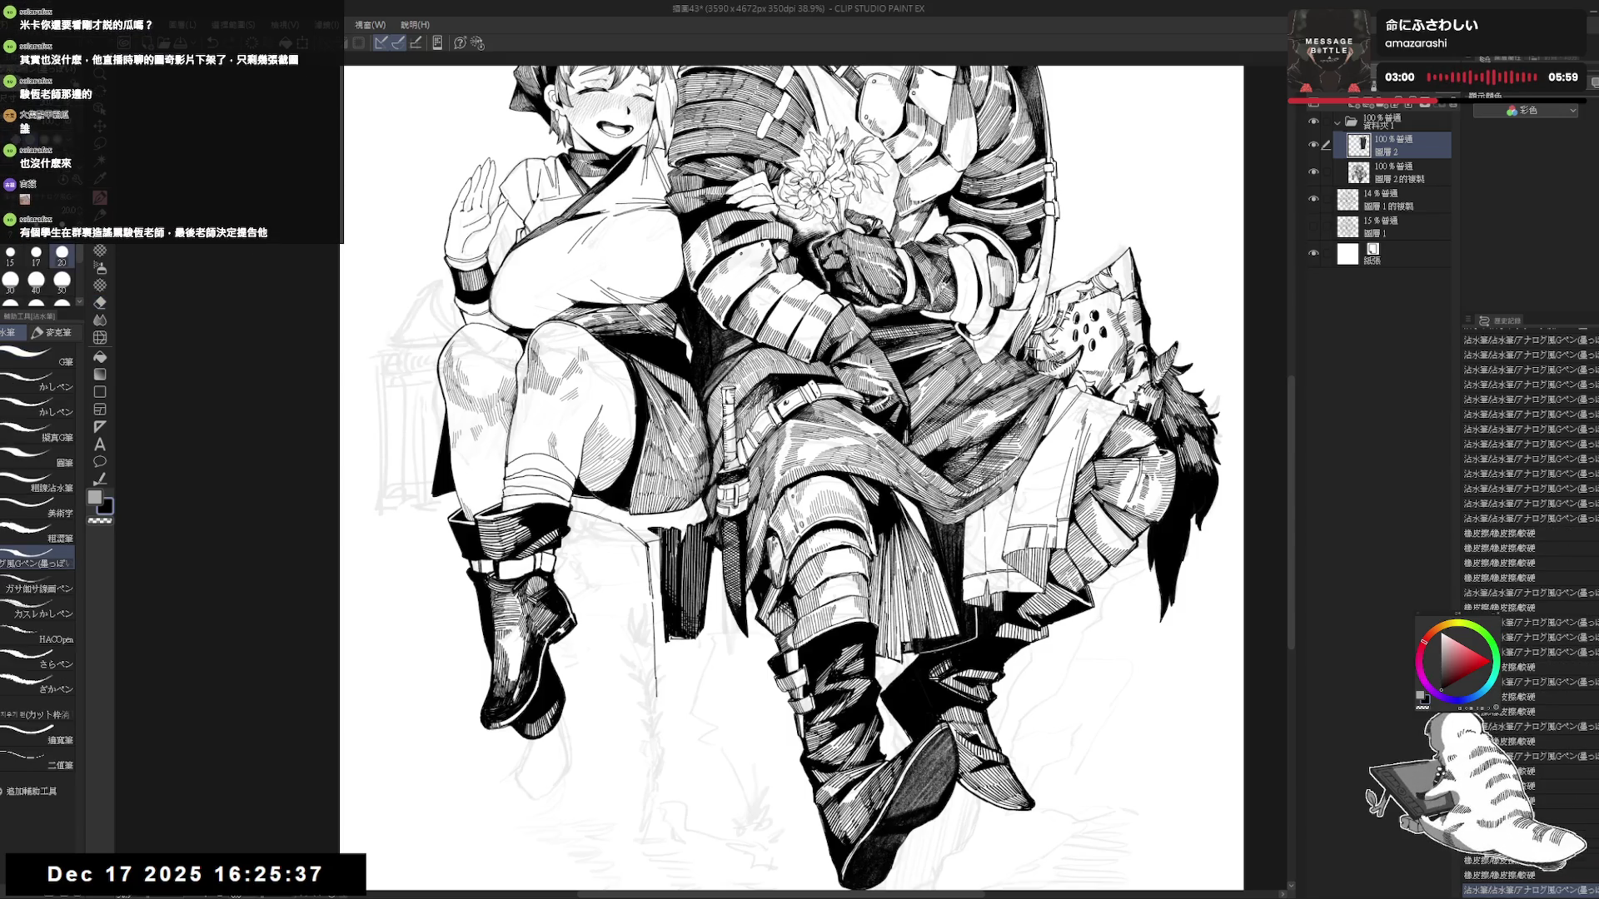
Hide the faint grey sketch layer.
drag(712, 608, 707, 566)
scroll(721, 573, down, 2)
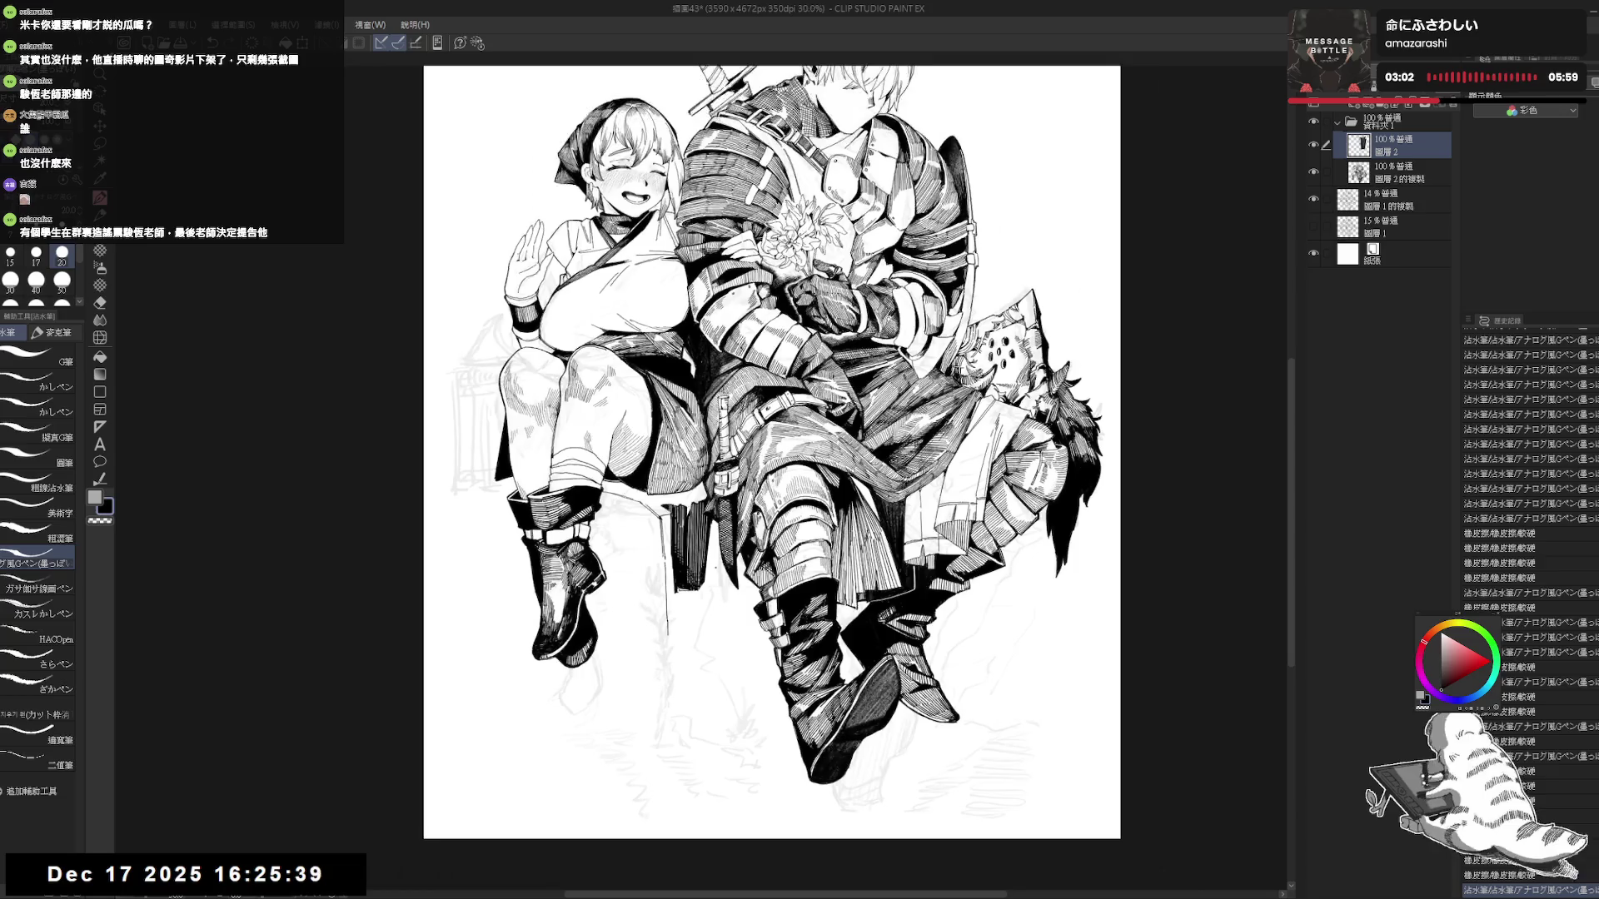
click(1314, 201)
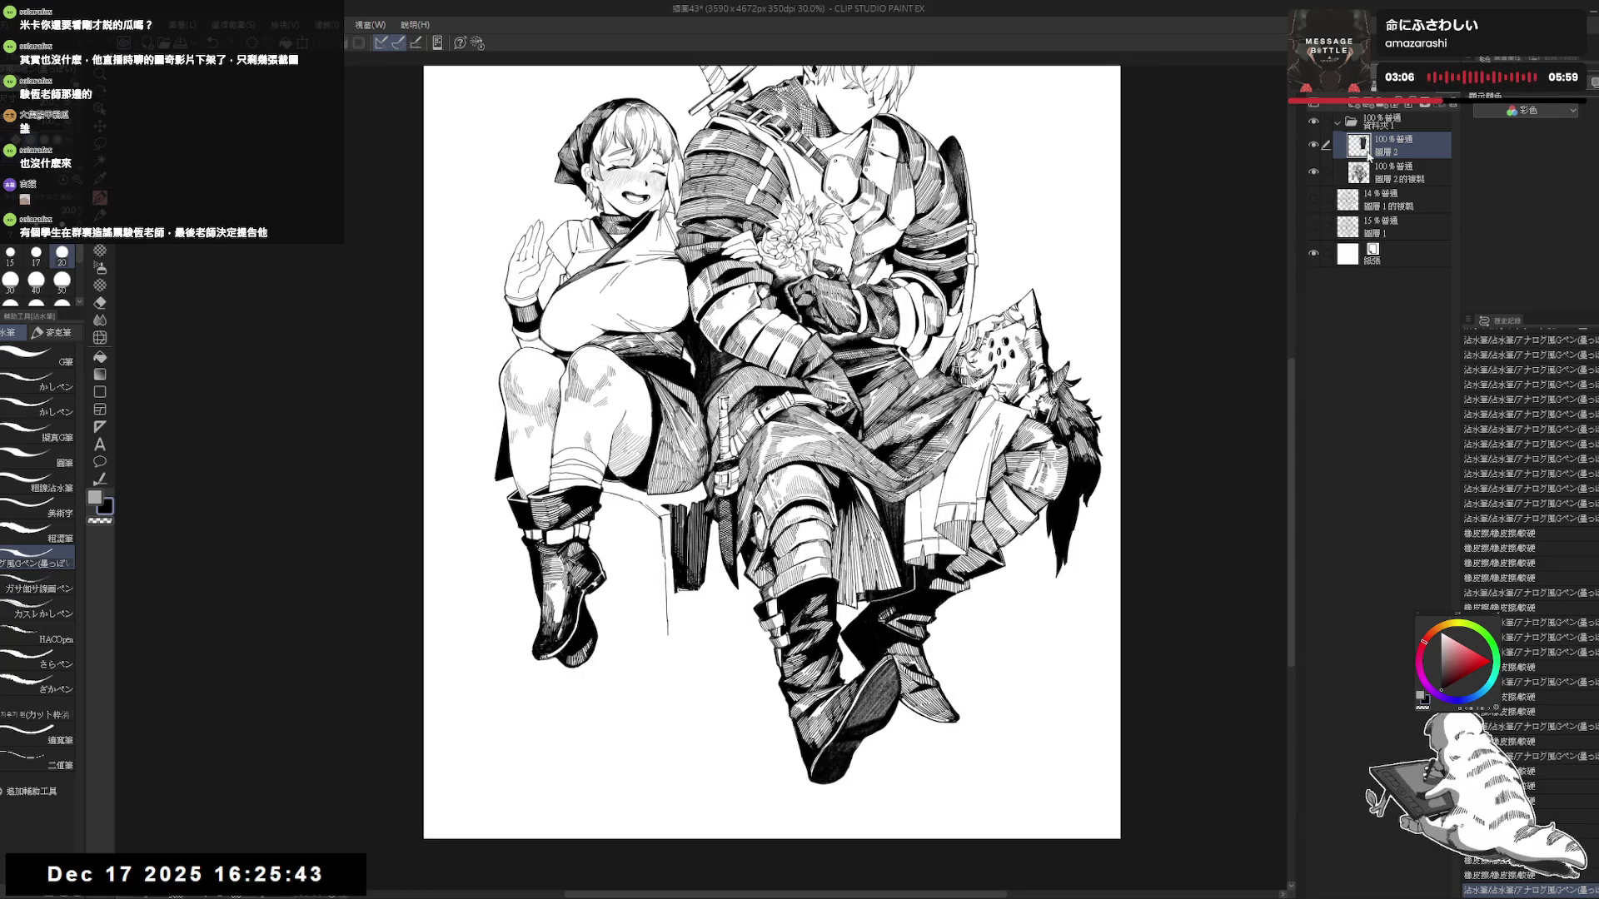
Undo two strokes and ink a short vertical line on the chair leg.
drag(641, 586, 670, 618)
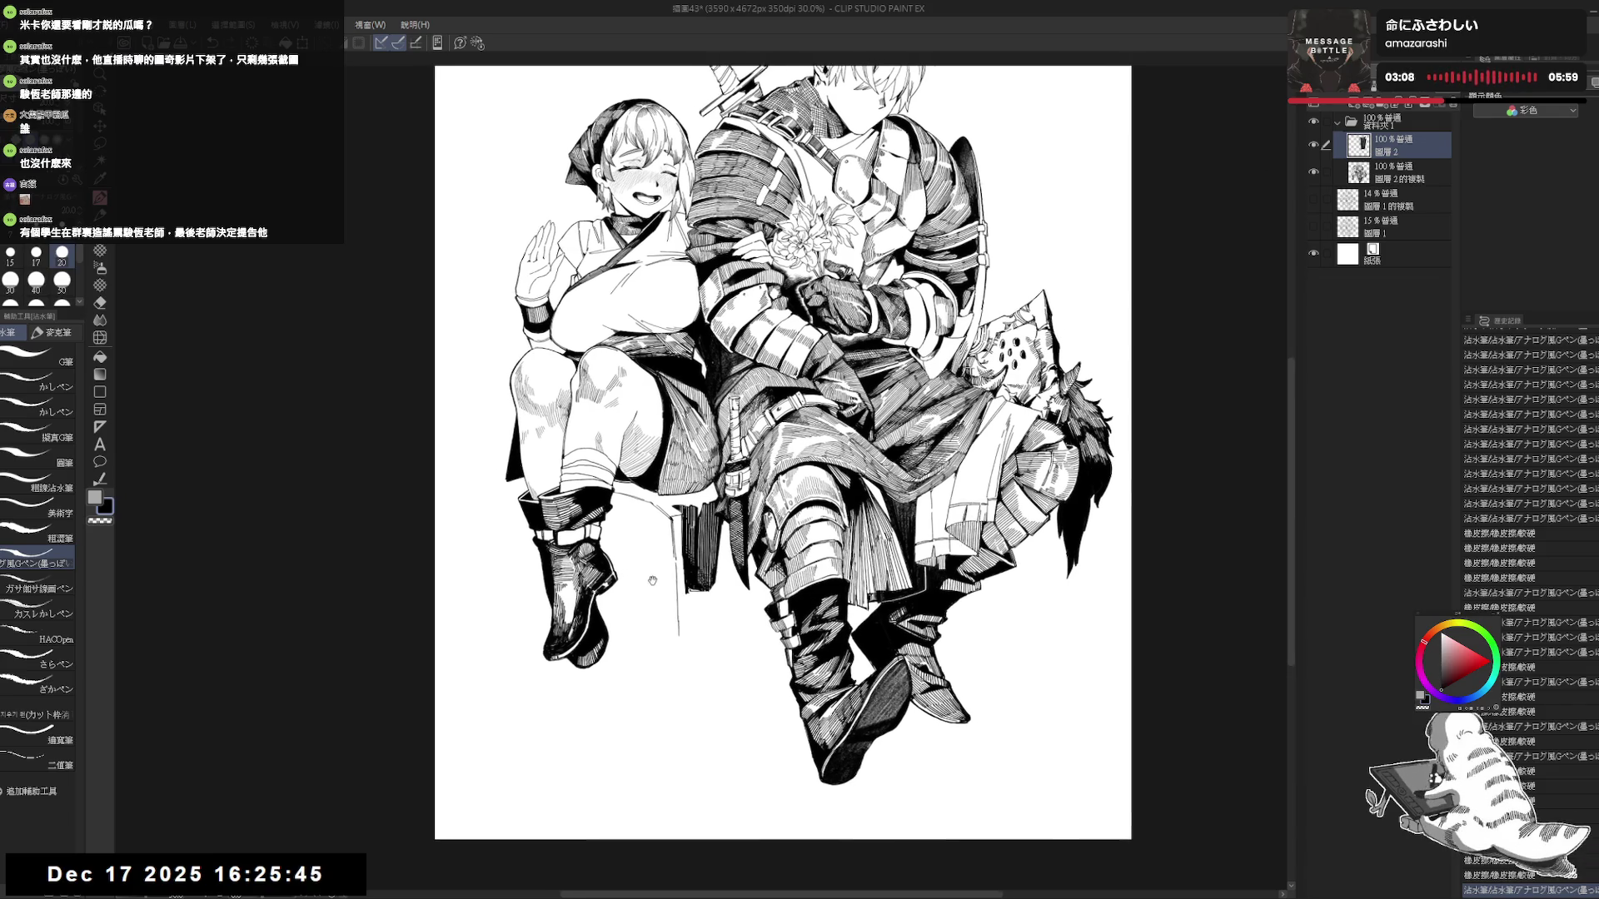
drag(639, 500, 650, 508)
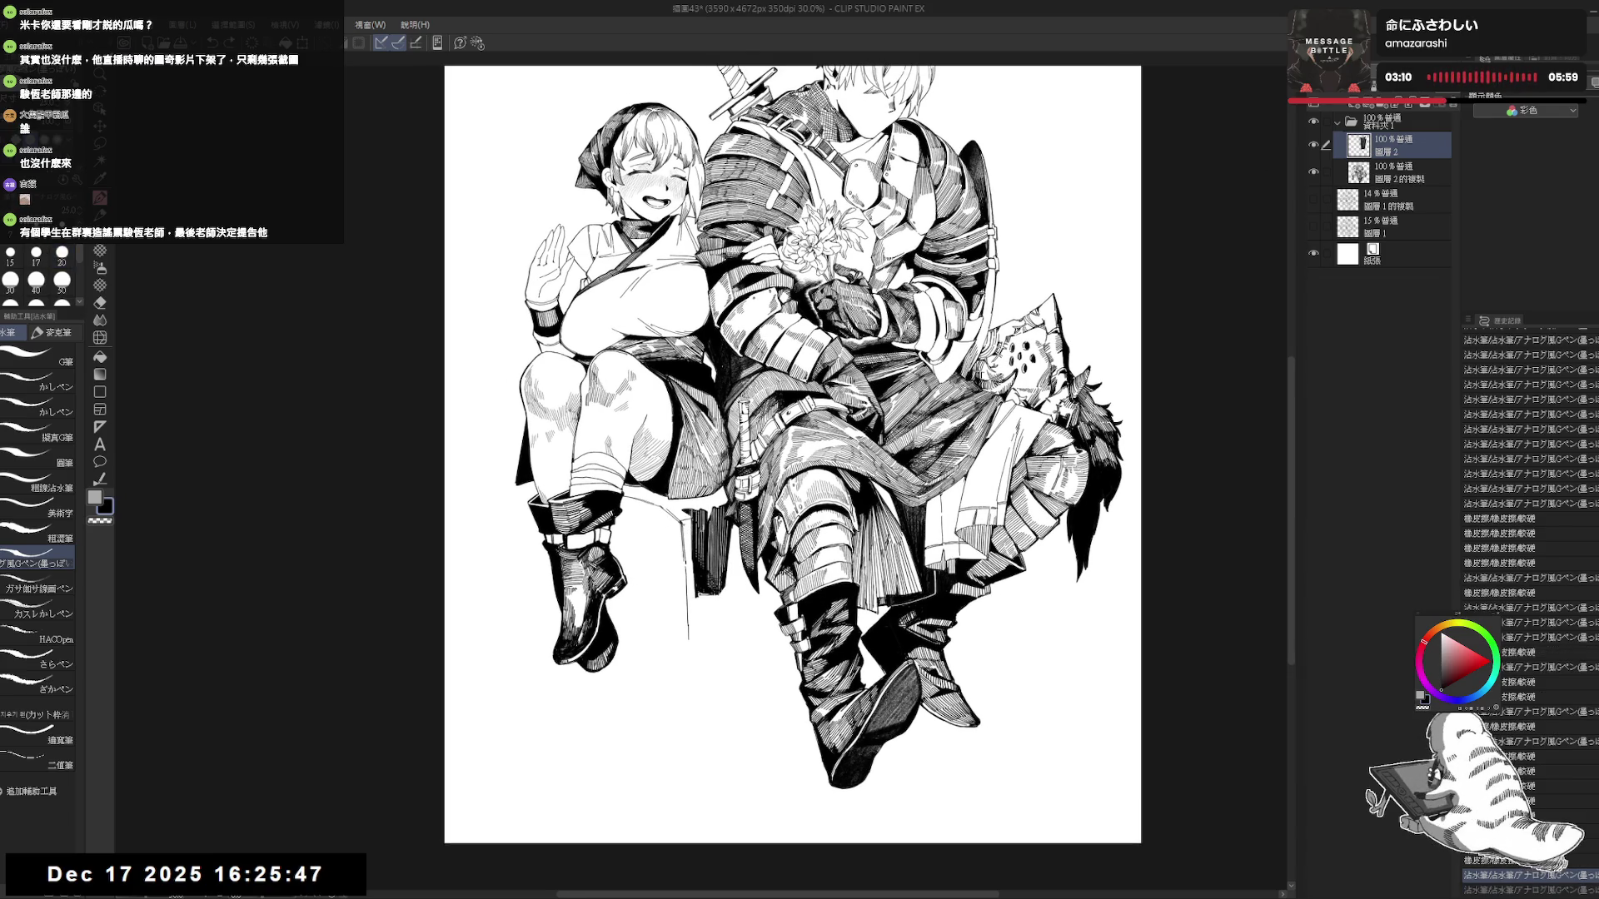
key(ctrl+z)
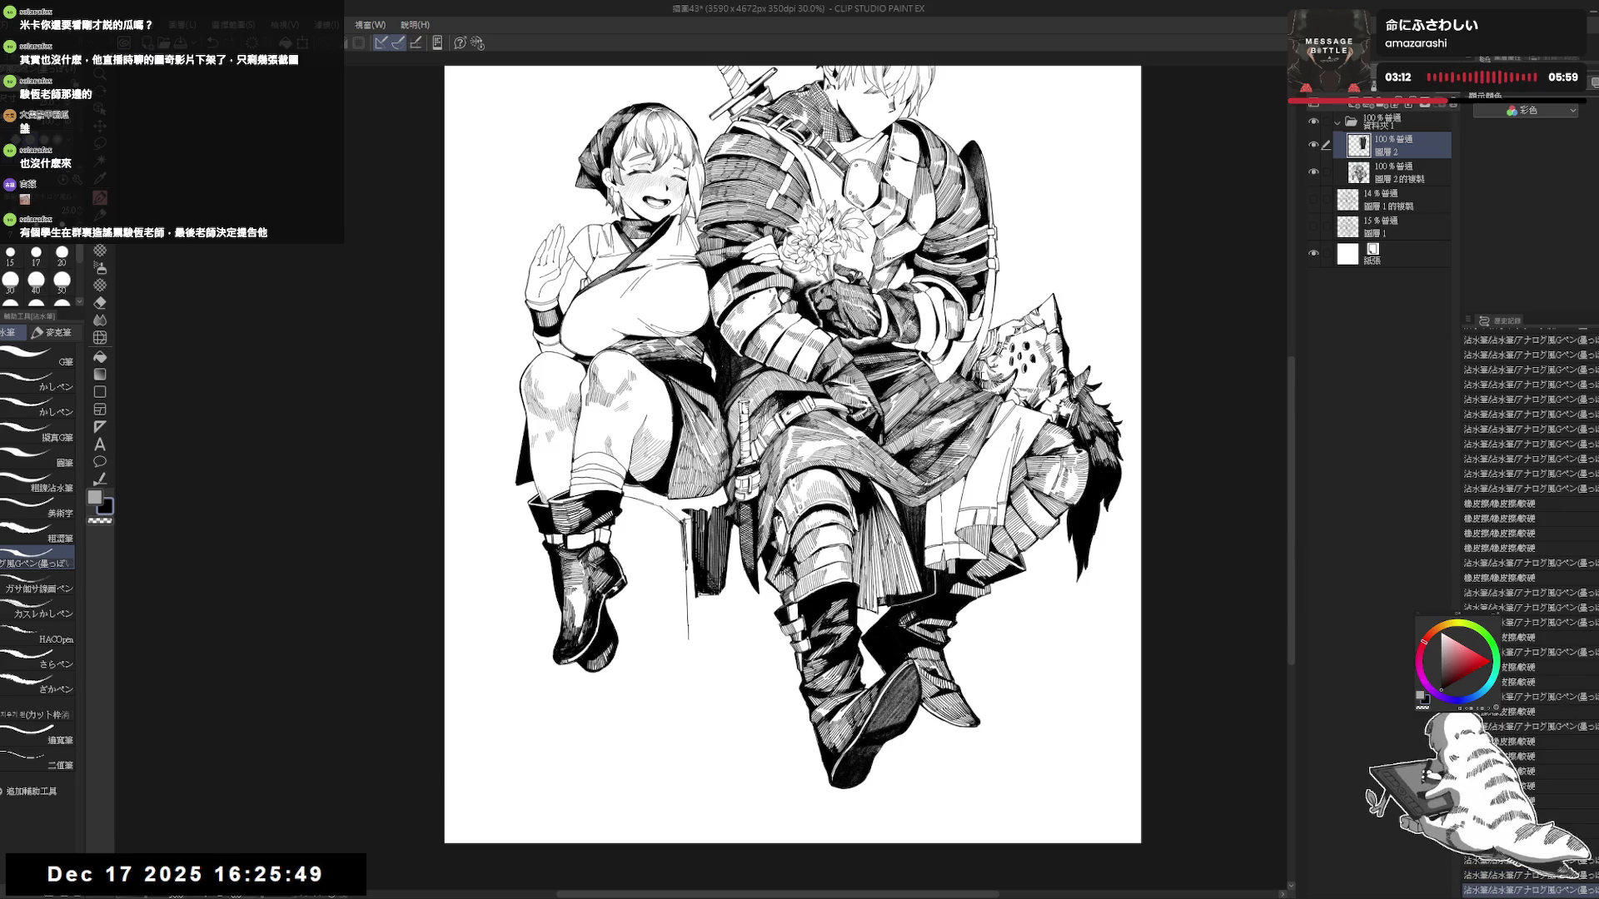
key(ctrl+z)
mouse_move(689, 520)
mouse_down()
mouse_move(690, 564)
mouse_move(688, 525)
mouse_up()
Undo the last stroke and erase a small stray mark near the chair leg.
key(e)
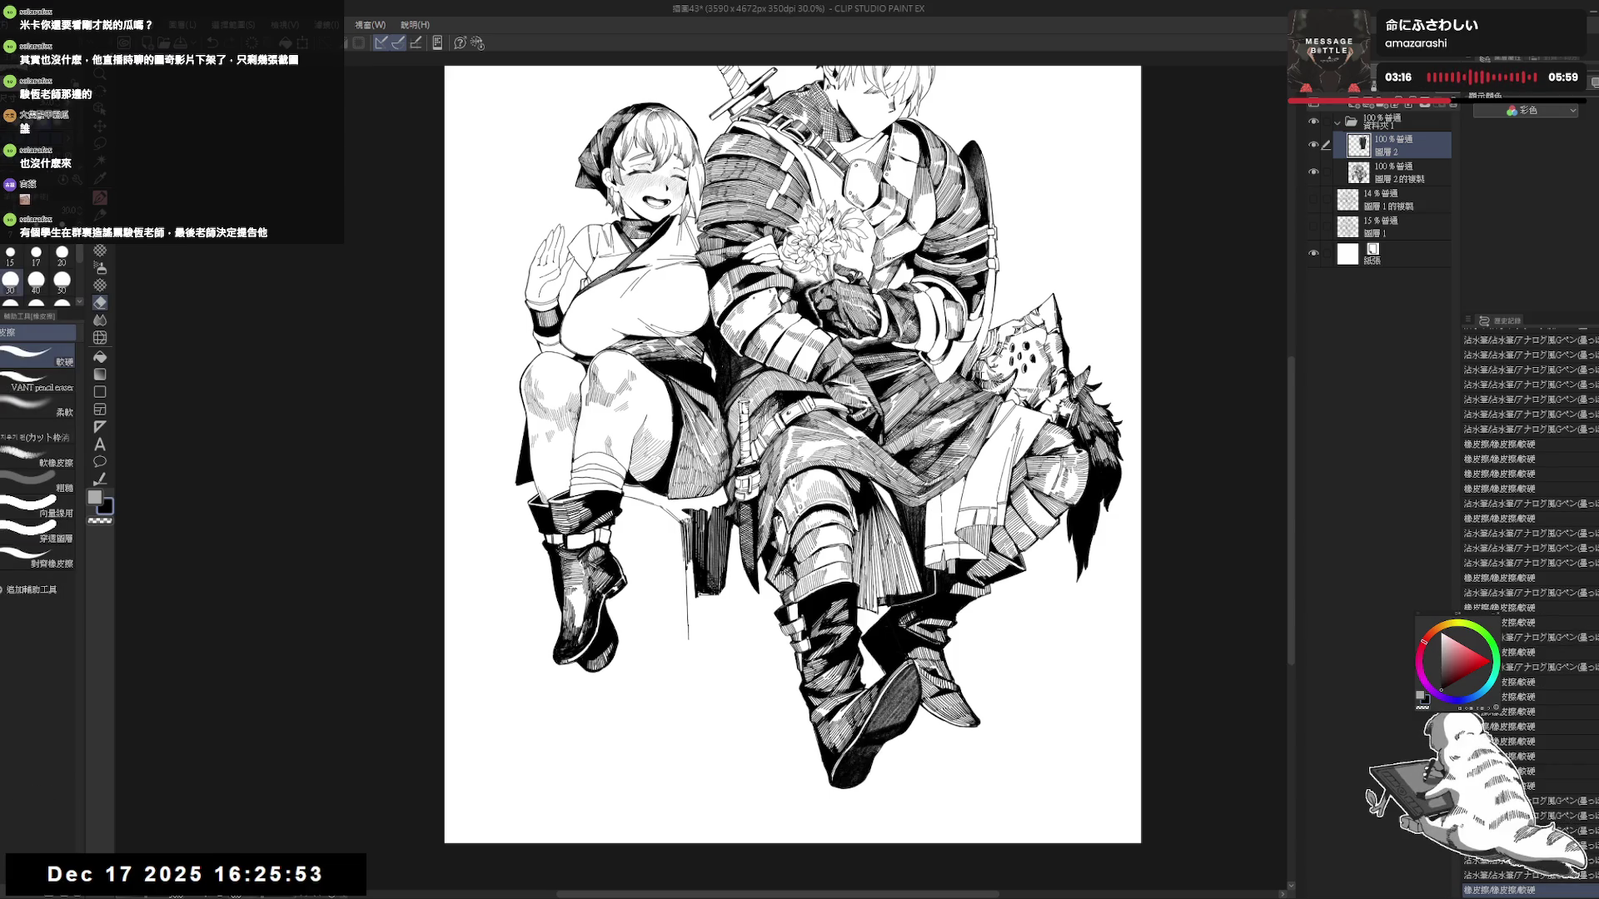
key(p)
scroll(686, 500, up, 3)
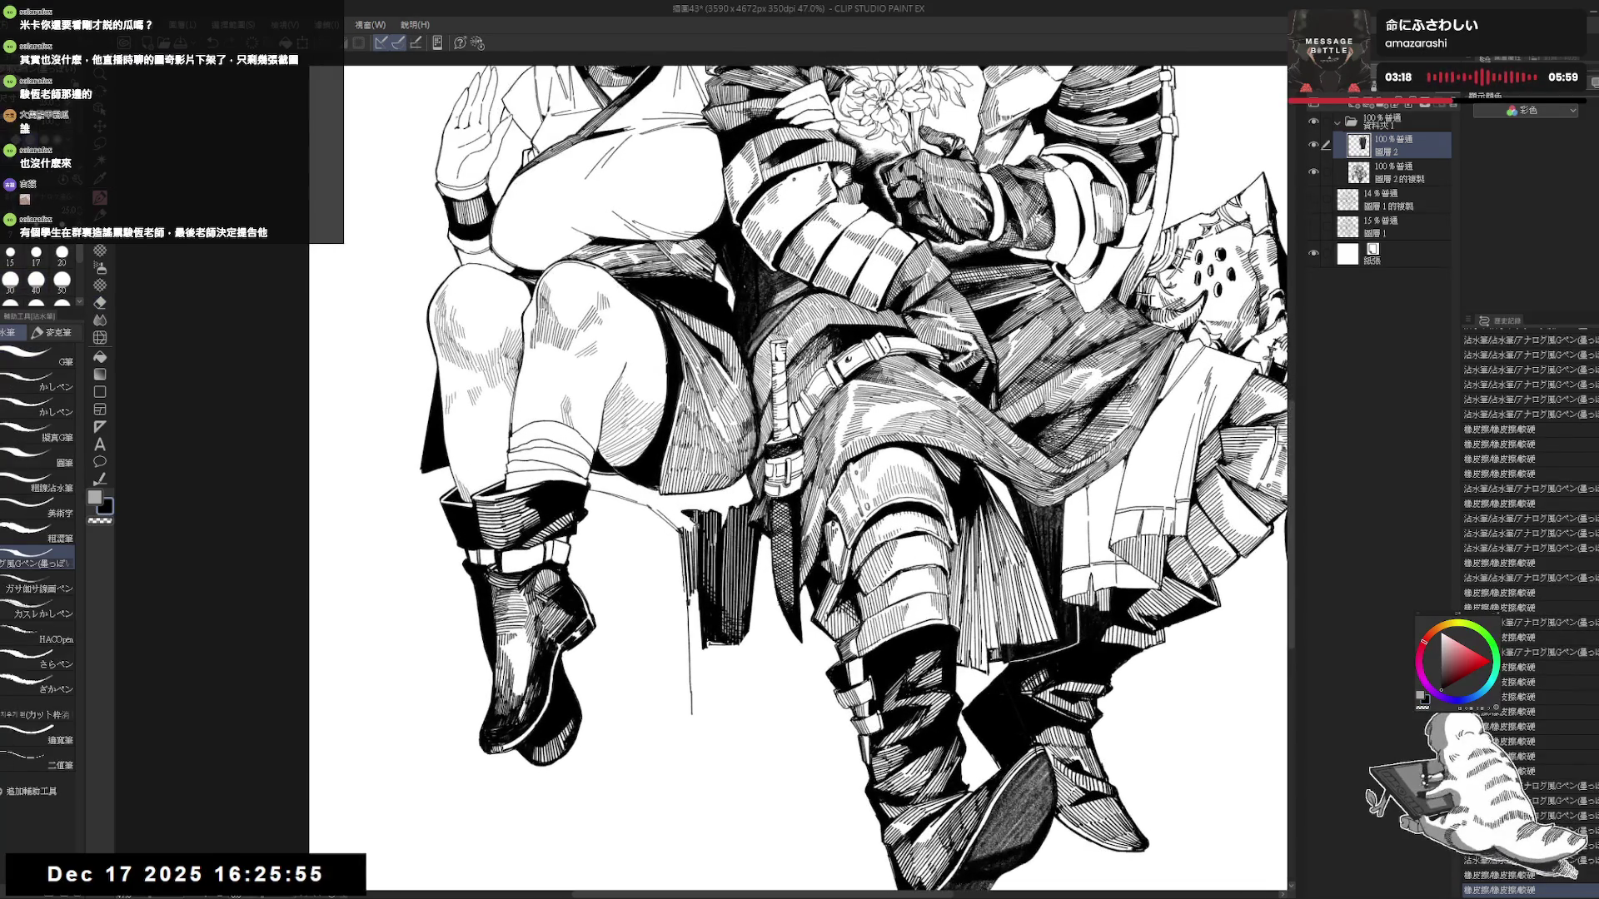
key(ctrl+z)
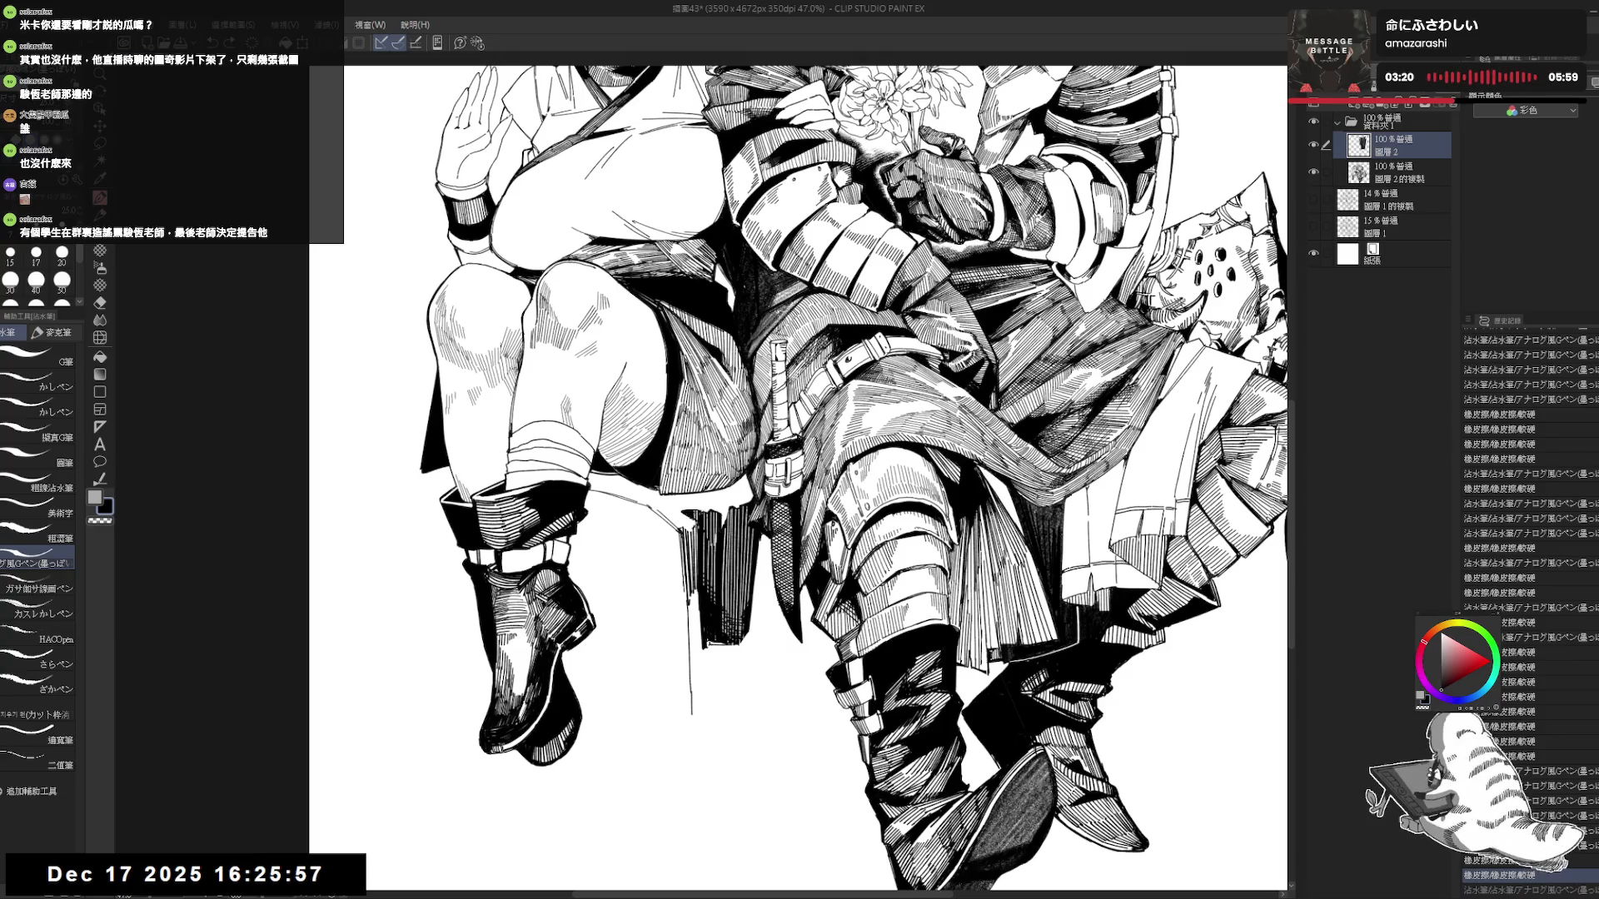
drag(686, 513, 687, 525)
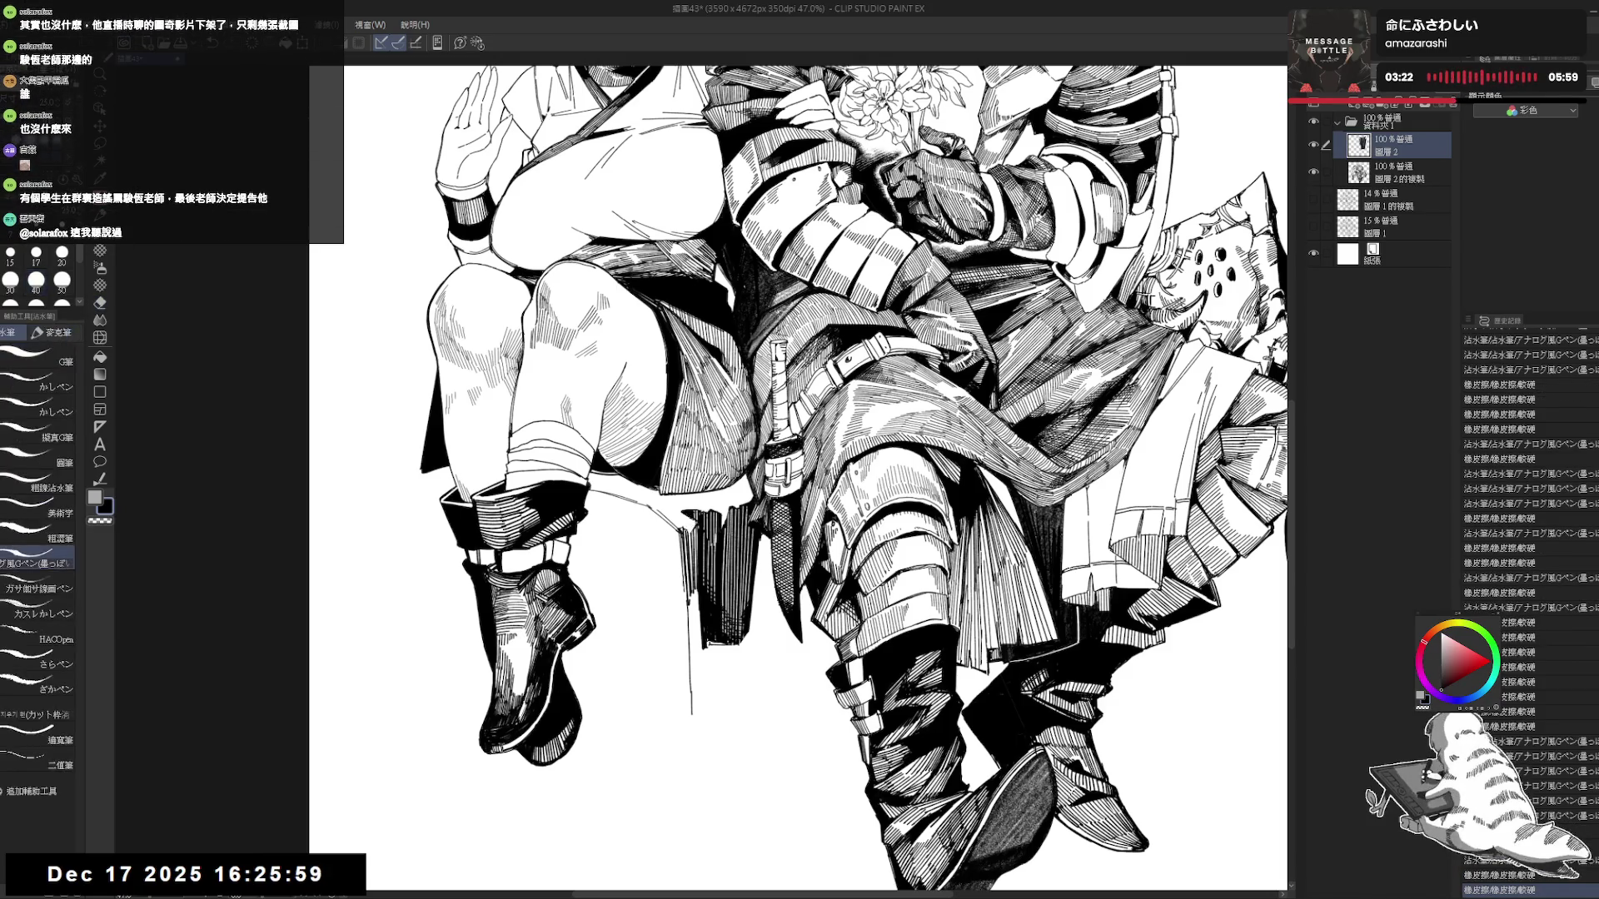
drag(800, 475, 833, 417)
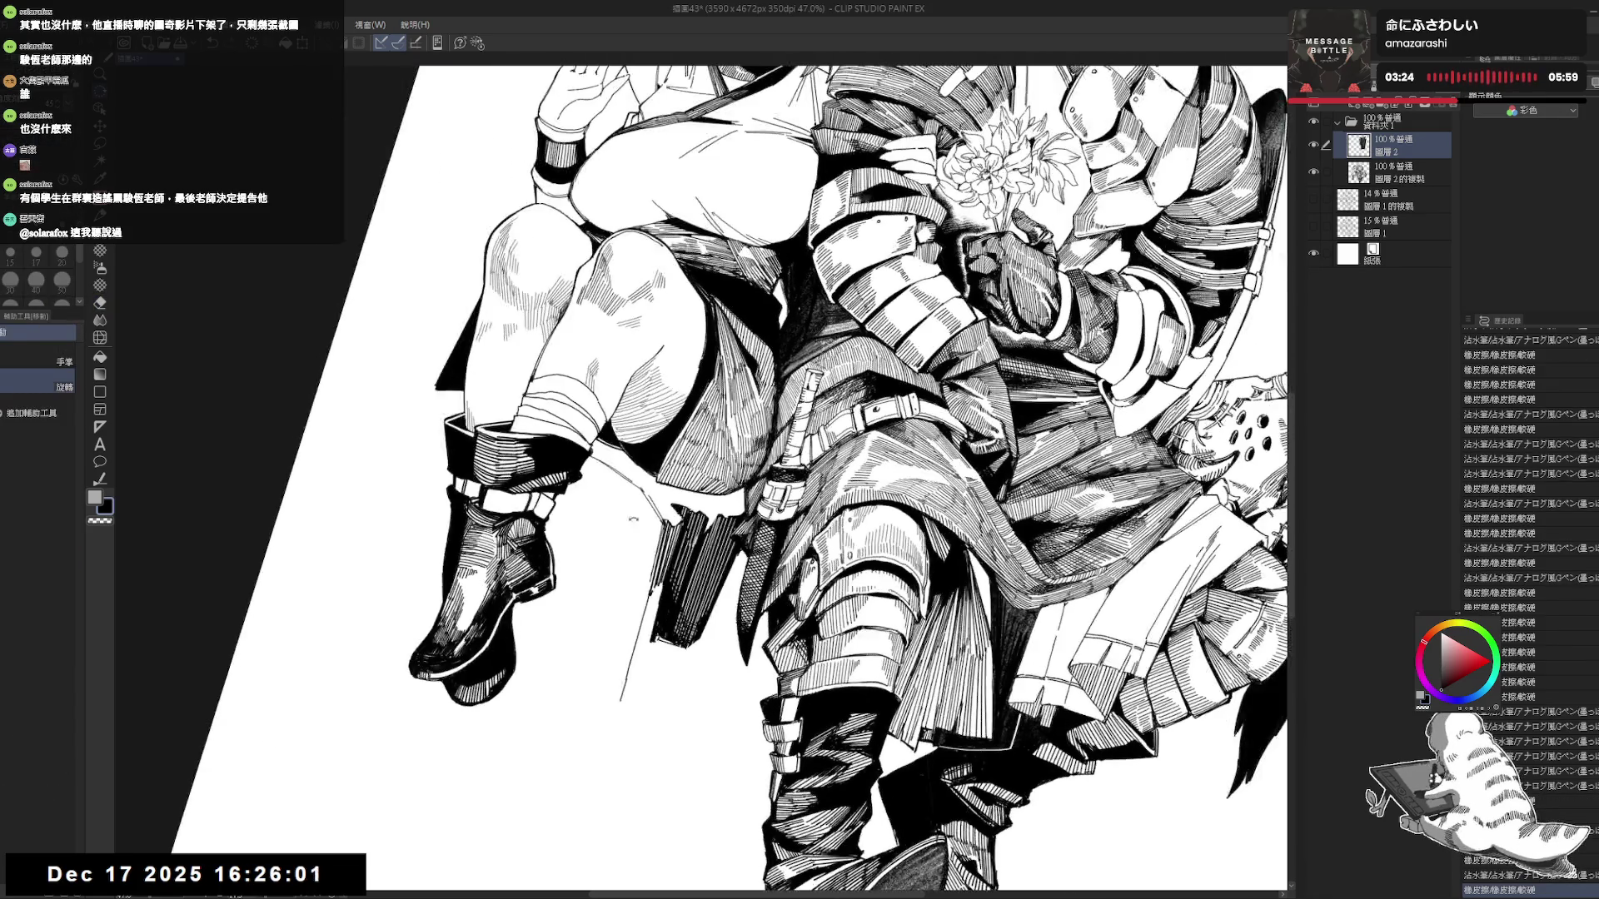
Set the brush size to 20 and erase a small stray mark.
drag(671, 502, 678, 513)
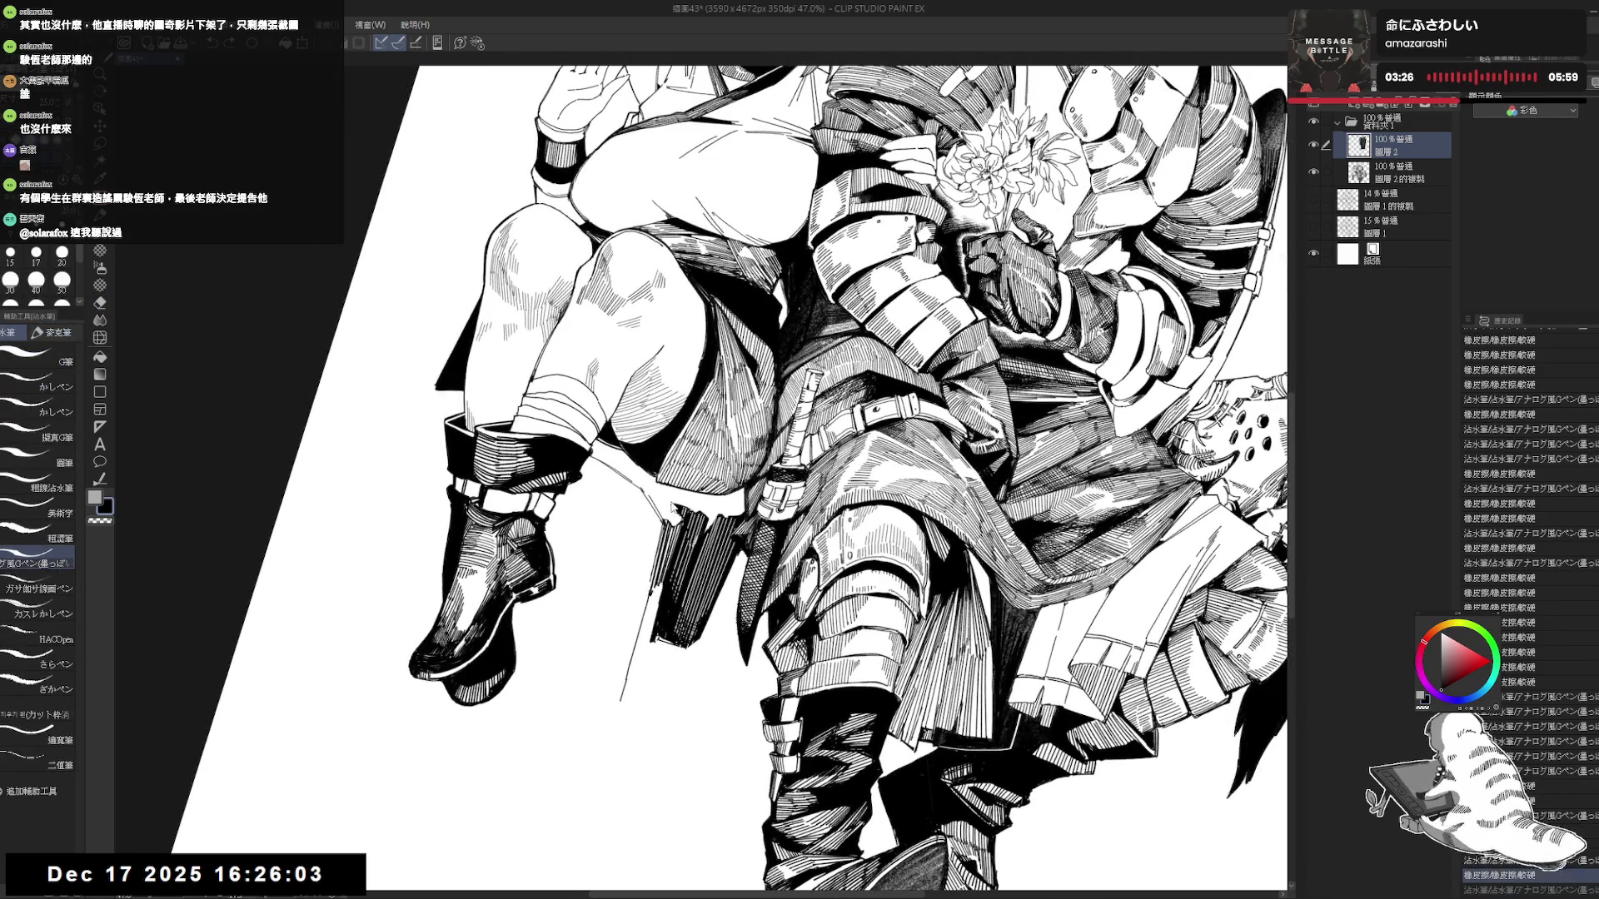
click(62, 254)
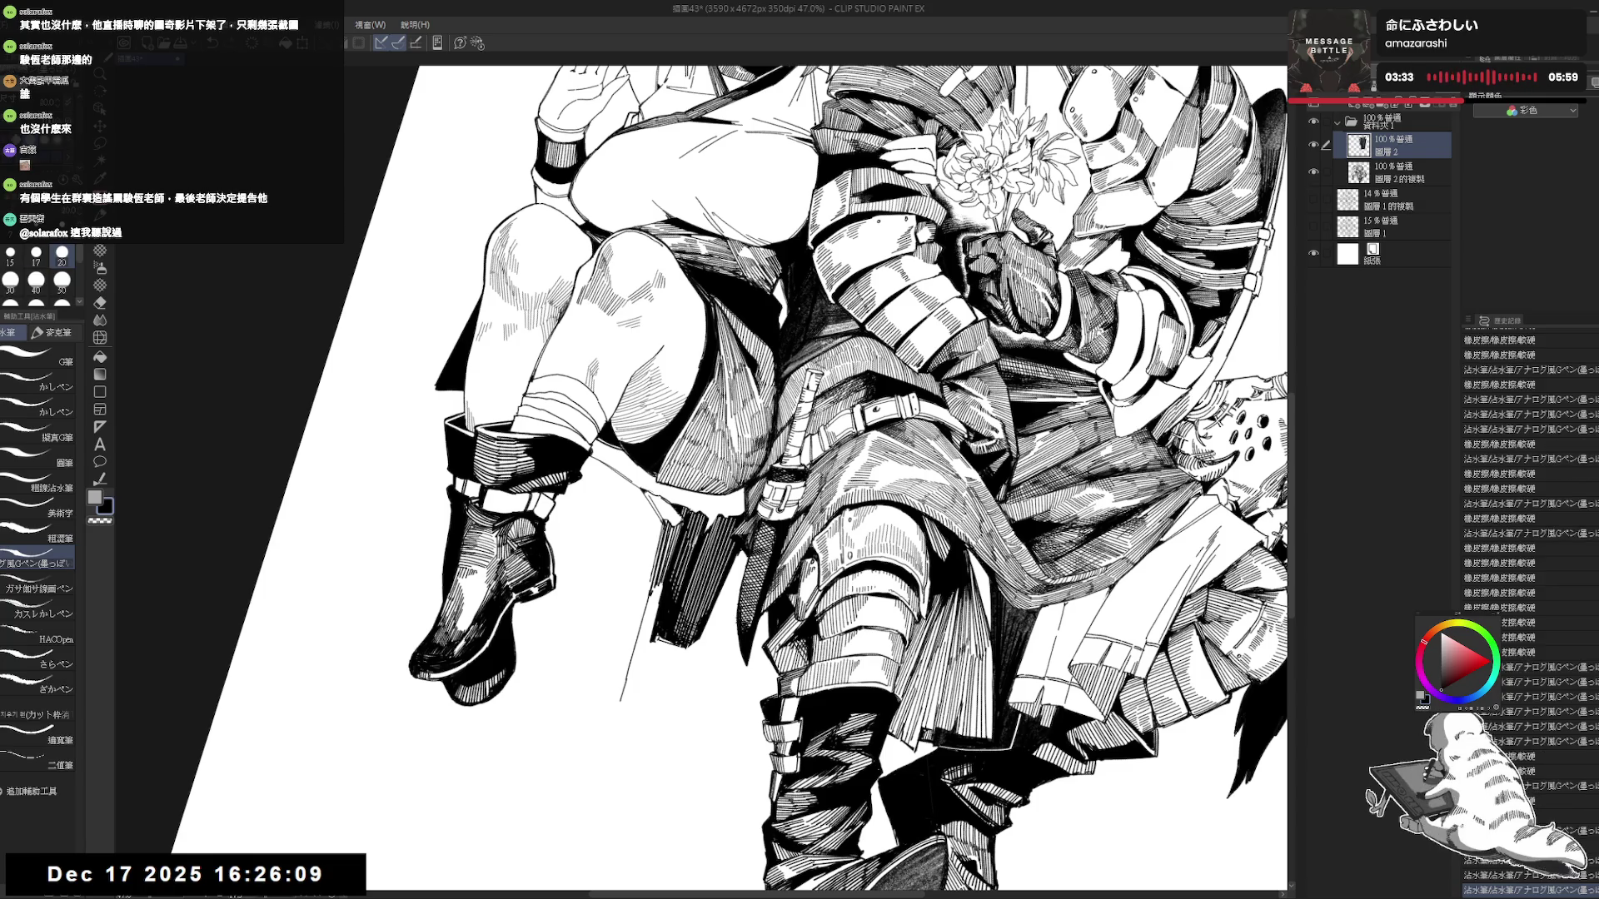
key(e)
drag(650, 496, 662, 515)
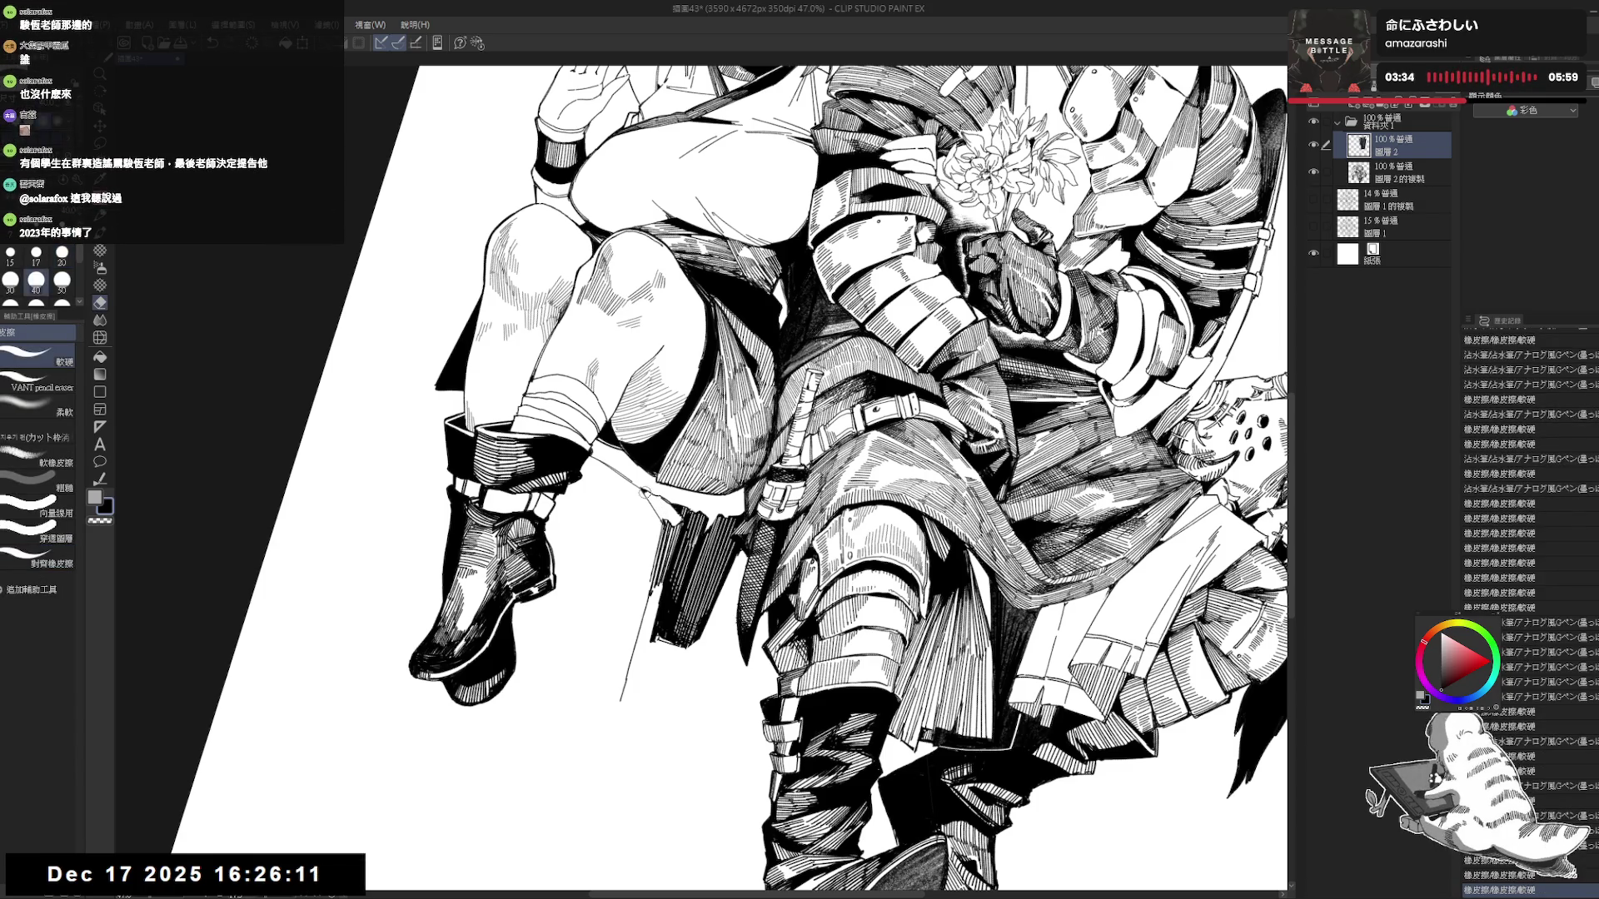
key(p)
Zoom out and mirror the view to check the whole figure.
scroll(791, 475, down, 3)
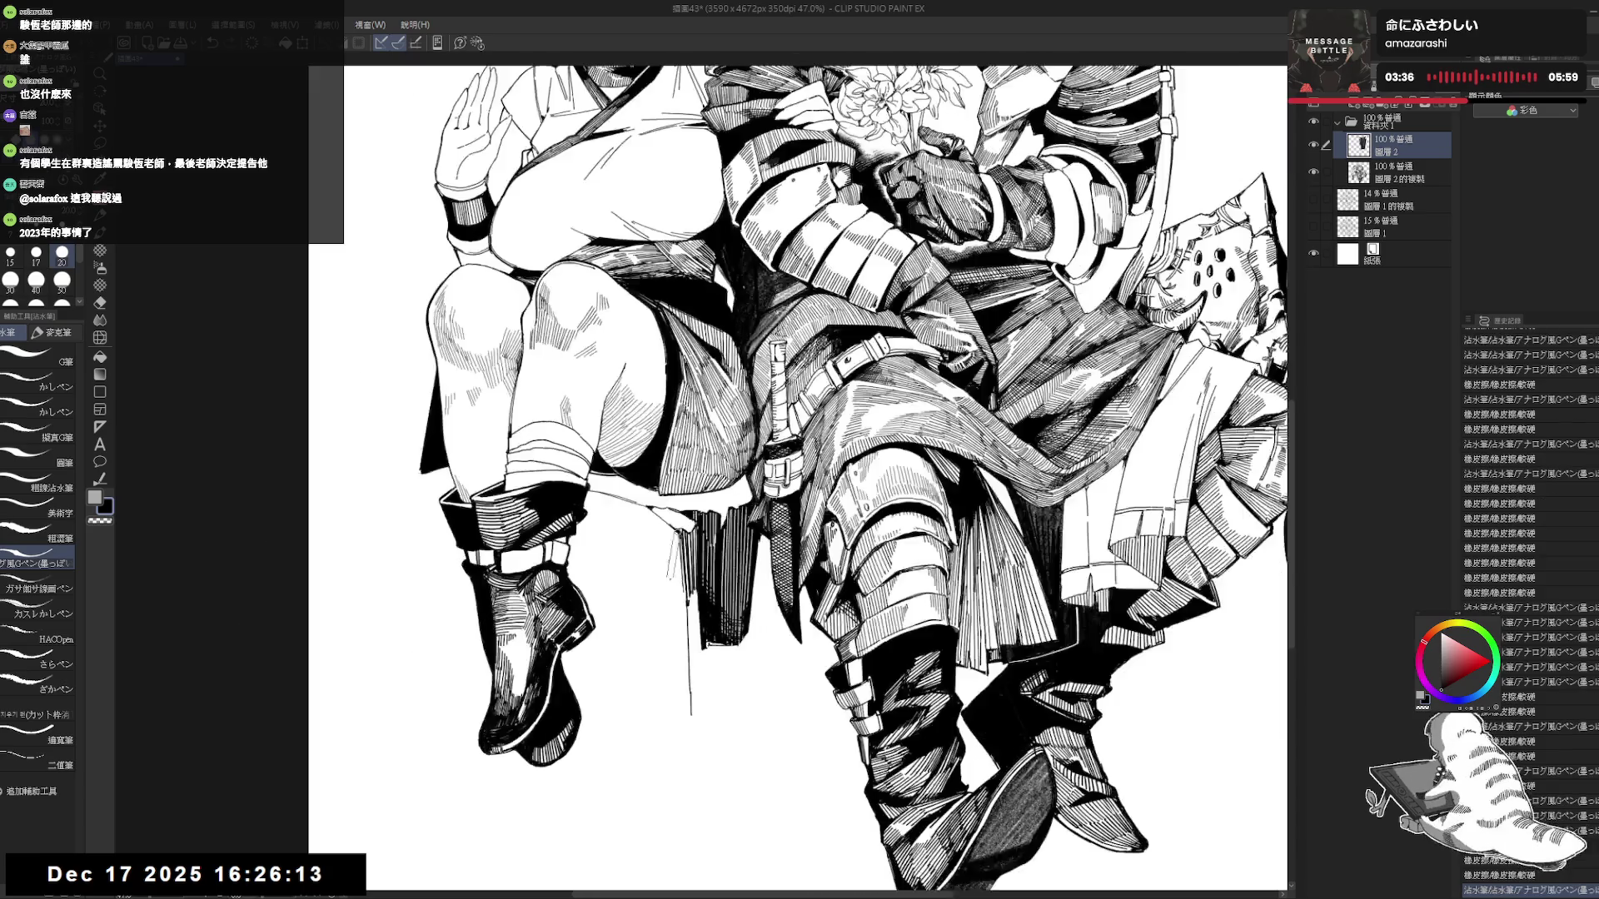
drag(676, 495, 679, 507)
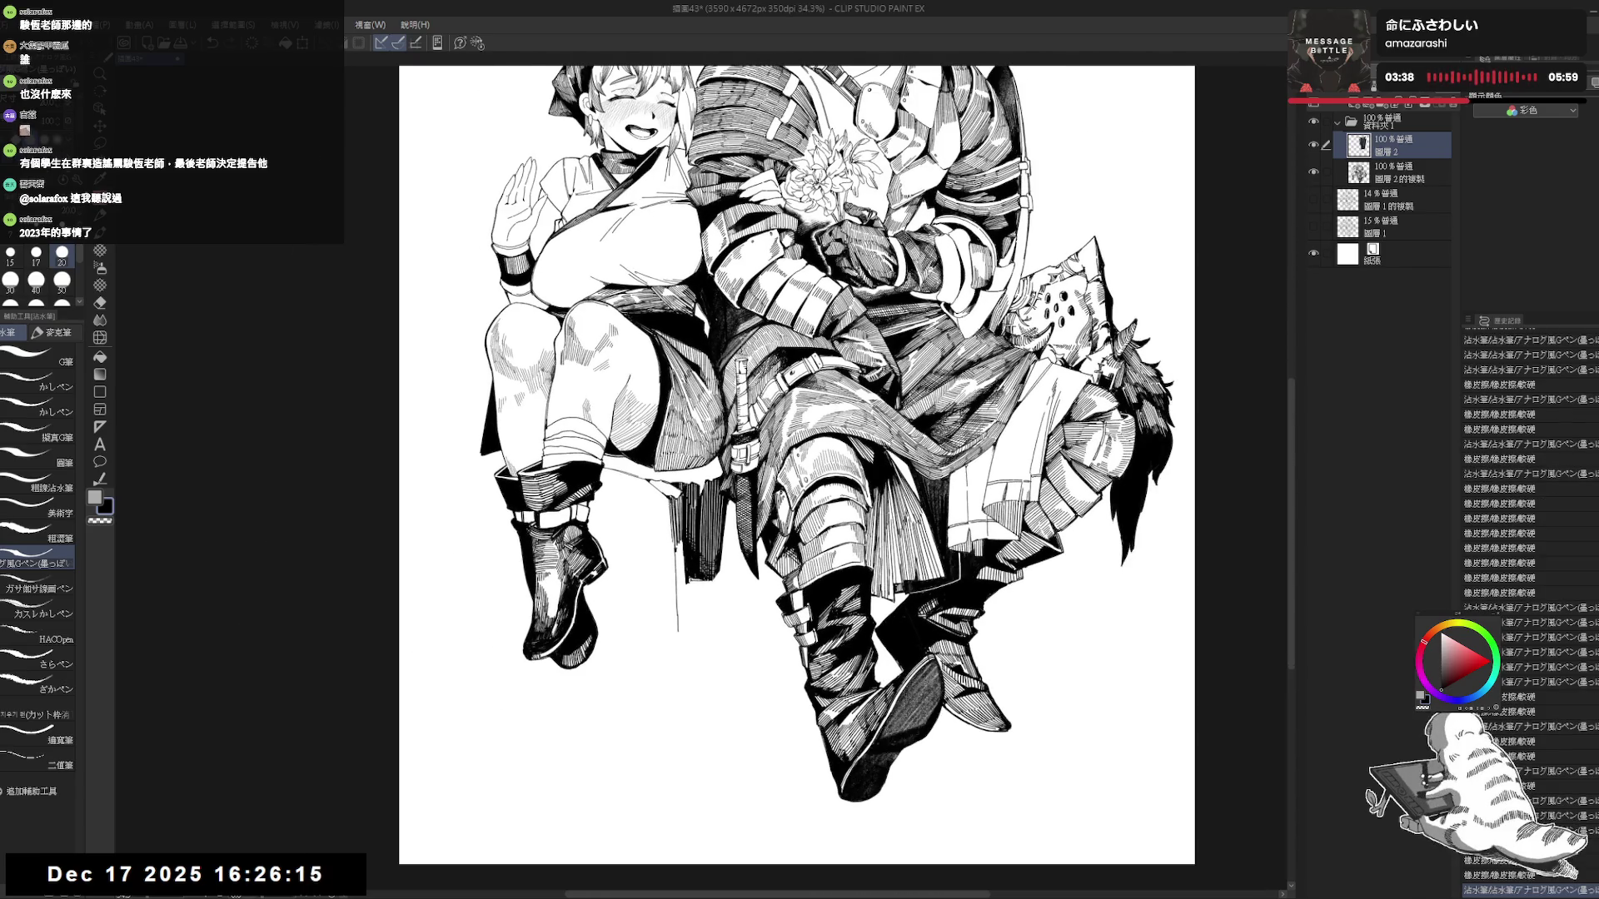
key(h)
key(h)
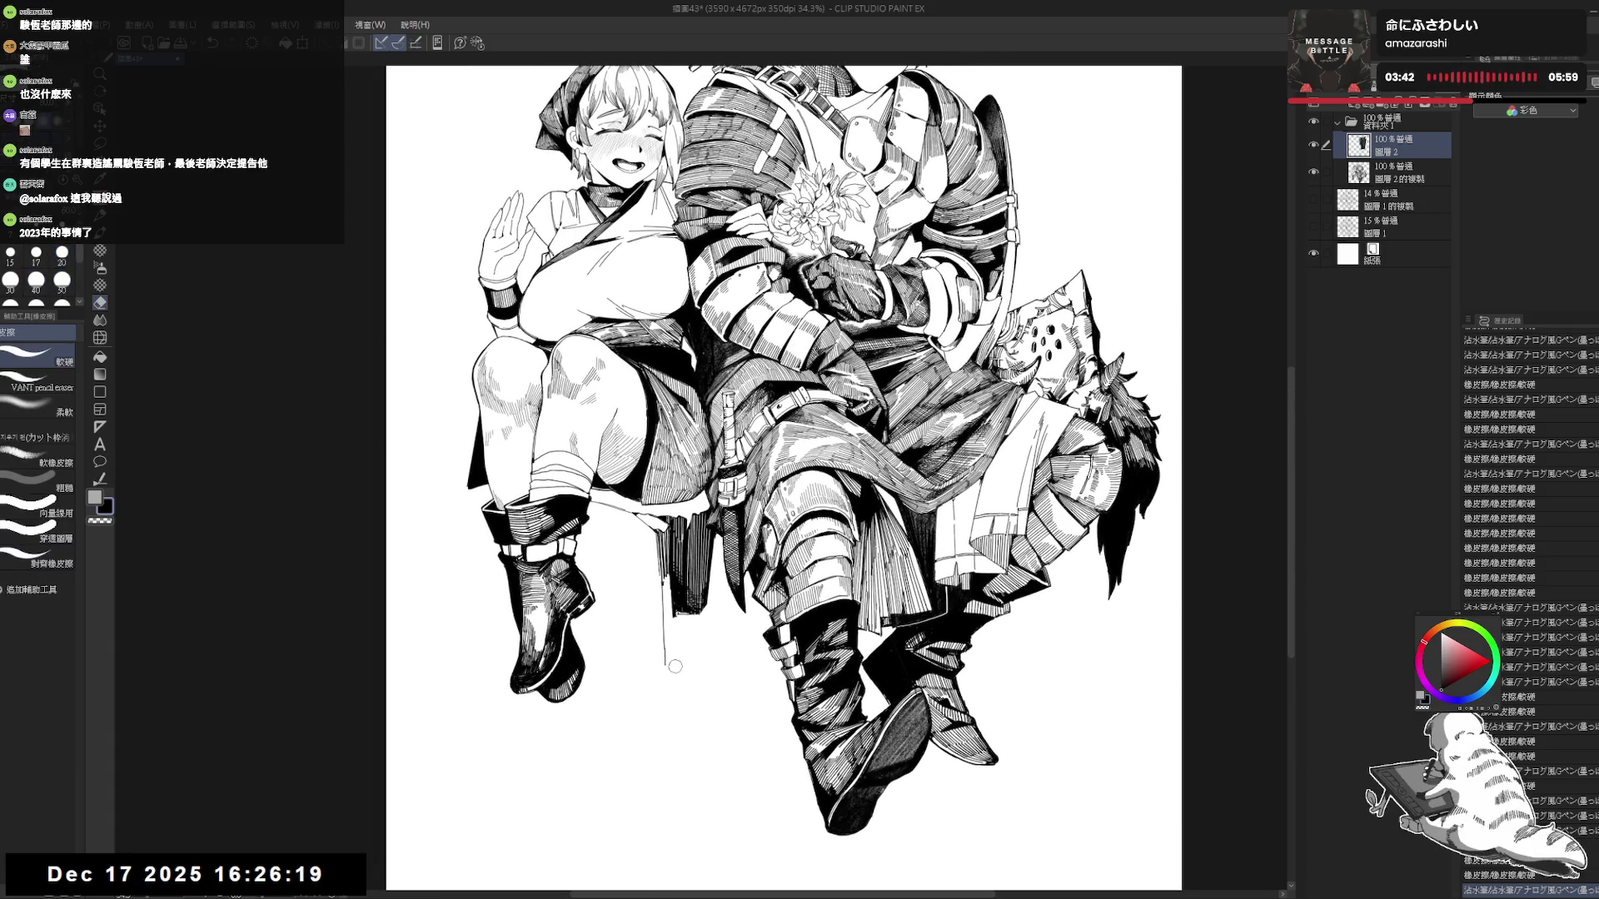
drag(679, 681, 670, 690)
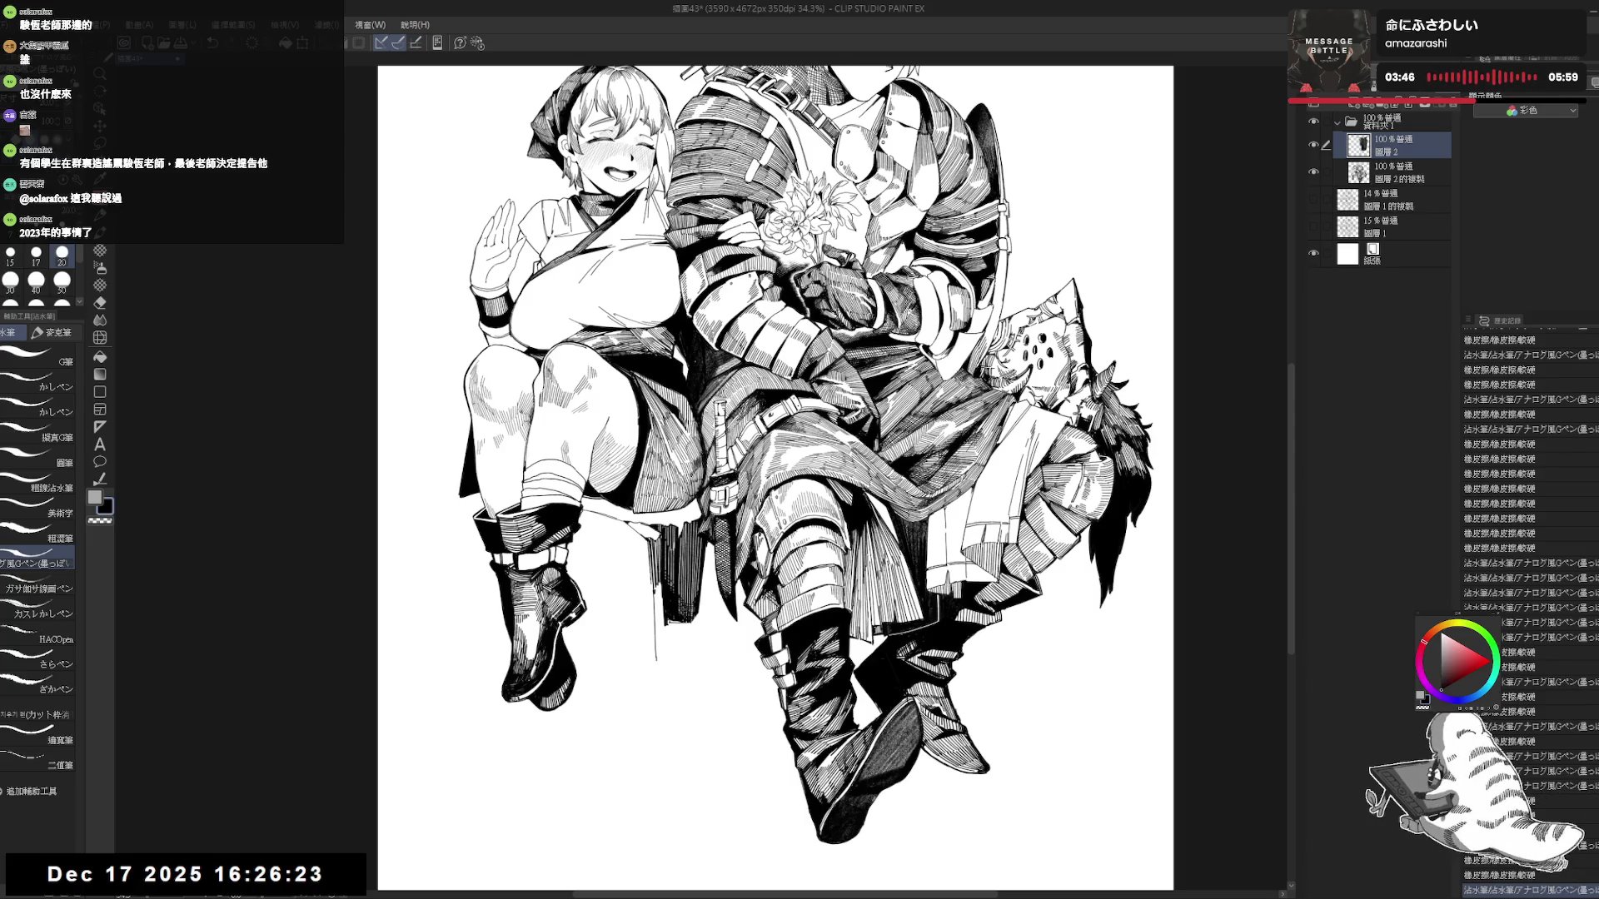
mouse_move(637, 610)
mouse_down()
mouse_move(634, 595)
mouse_move(644, 633)
mouse_up()
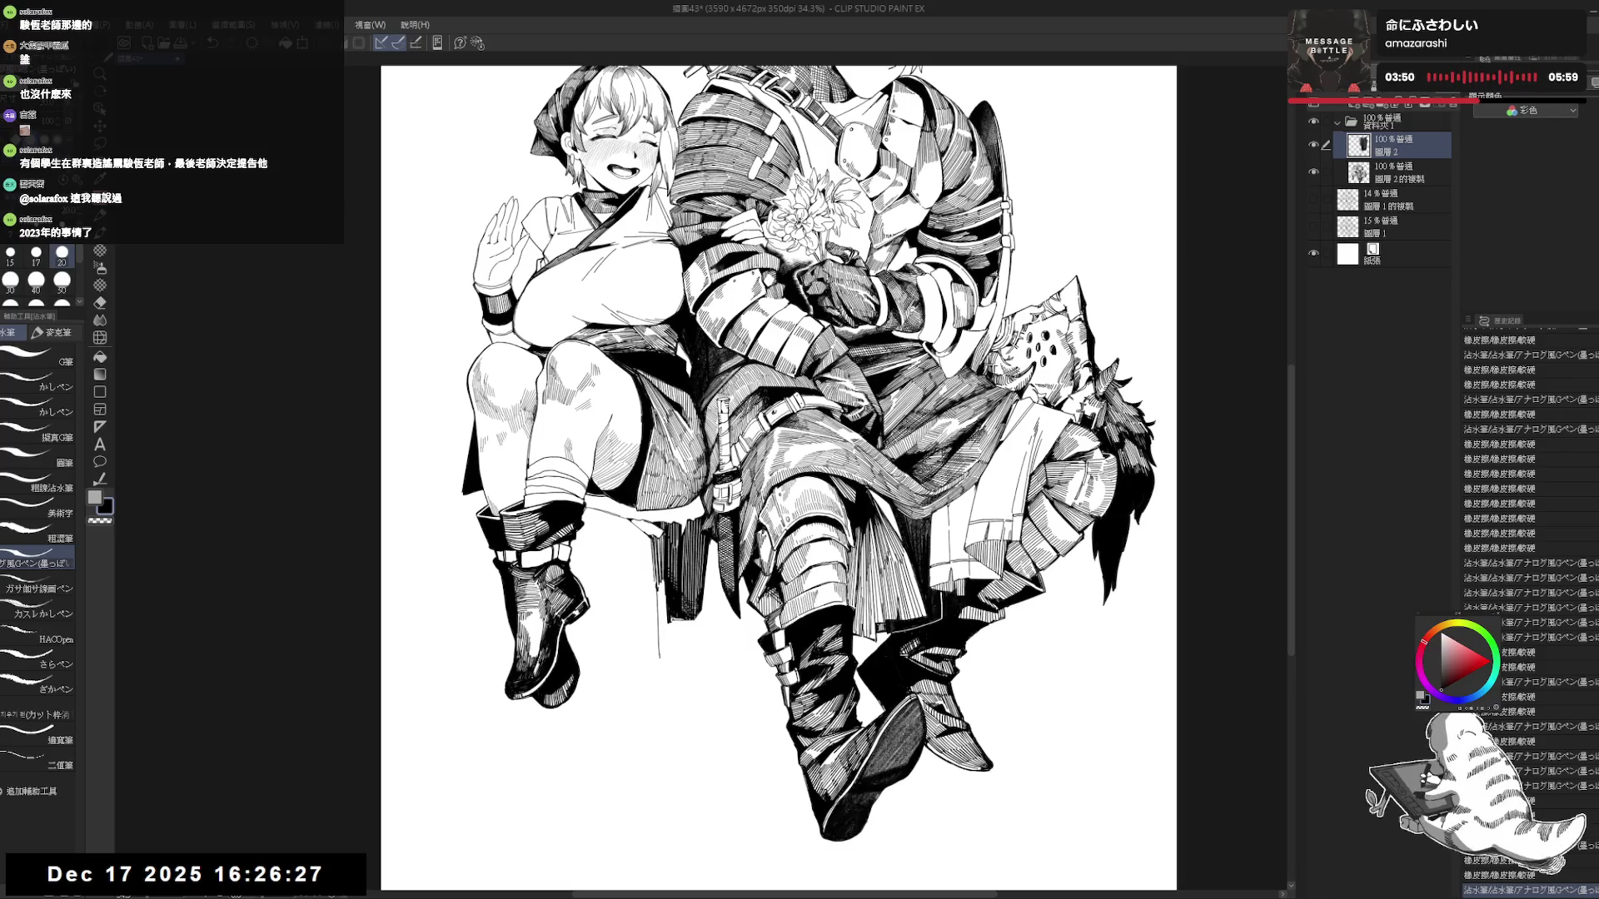
Hatch short vertical strokes down the chair leg, undoing the last stray stroke.
drag(660, 585, 660, 649)
mouse_move(660, 590)
mouse_down()
mouse_move(660, 658)
mouse_move(661, 645)
mouse_up()
mouse_move(662, 583)
mouse_down()
mouse_move(662, 649)
mouse_move(663, 620)
mouse_move(668, 639)
mouse_move(747, 654)
mouse_up()
mouse_move(752, 655)
mouse_down()
mouse_move(729, 637)
mouse_move(683, 657)
mouse_move(682, 622)
mouse_move(714, 627)
mouse_up()
key(ctrl+z)
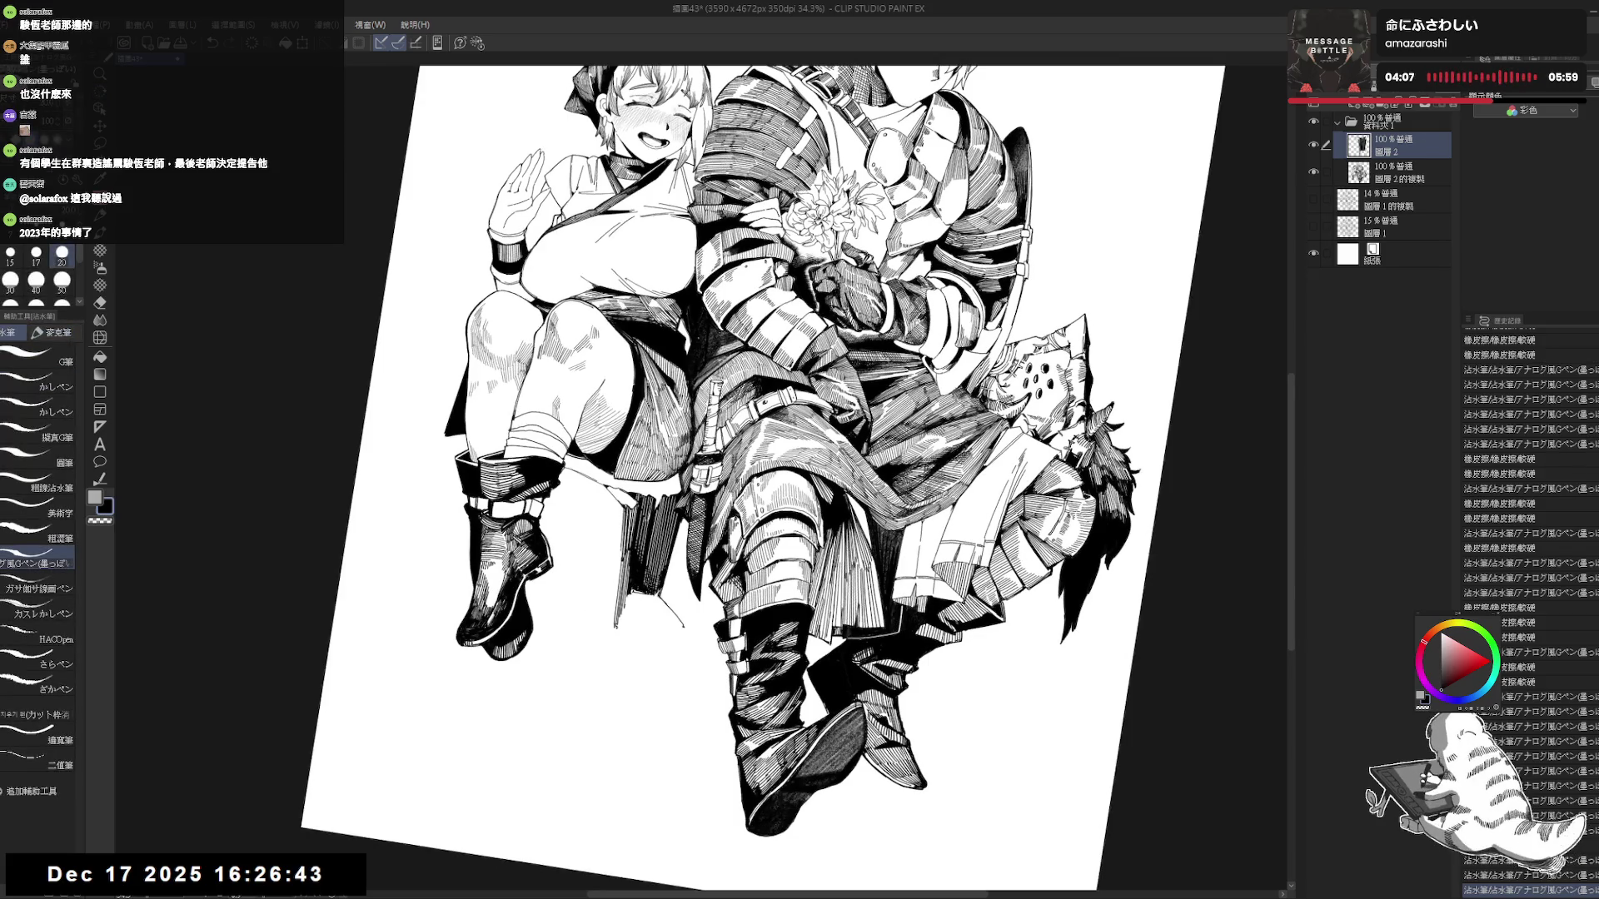
Undo stray strokes on the chair leg.
key(ctrl+z)
mouse_move(621, 616)
mouse_down()
mouse_move(641, 641)
mouse_move(637, 614)
mouse_move(653, 641)
mouse_move(652, 621)
mouse_up()
key(ctrl+z)
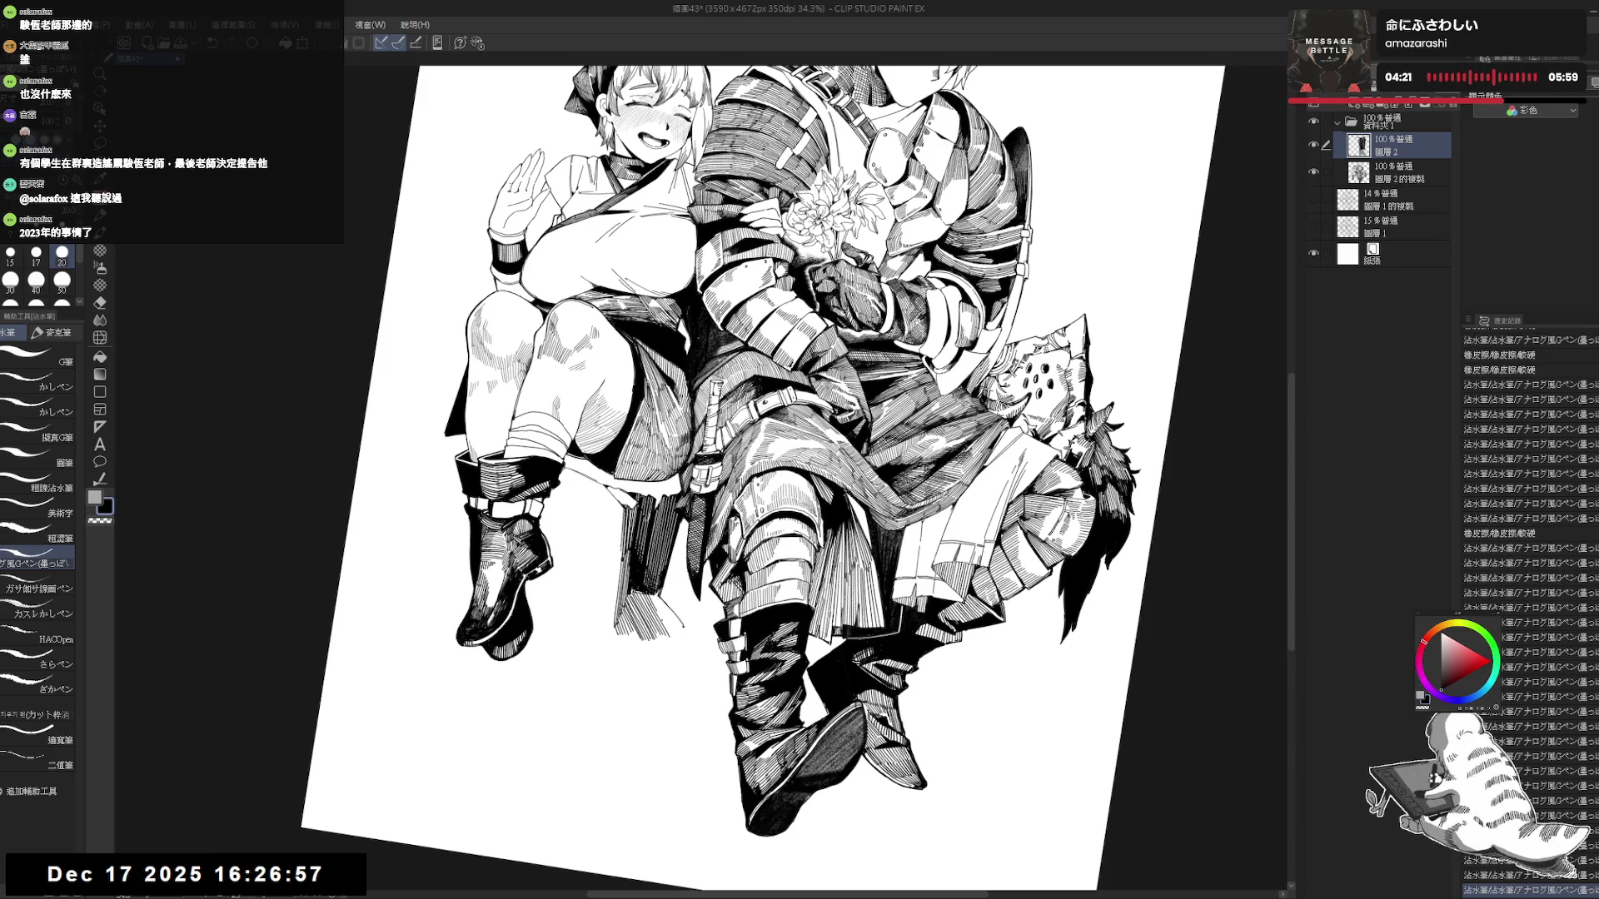
Tilt the view, hatch the cloth fringe, then straighten and zoom out to the full page.
drag(750, 450, 708, 491)
drag(631, 587, 641, 616)
drag(633, 588, 641, 615)
key(ctrl+at)
scroll(641, 570, down, 2)
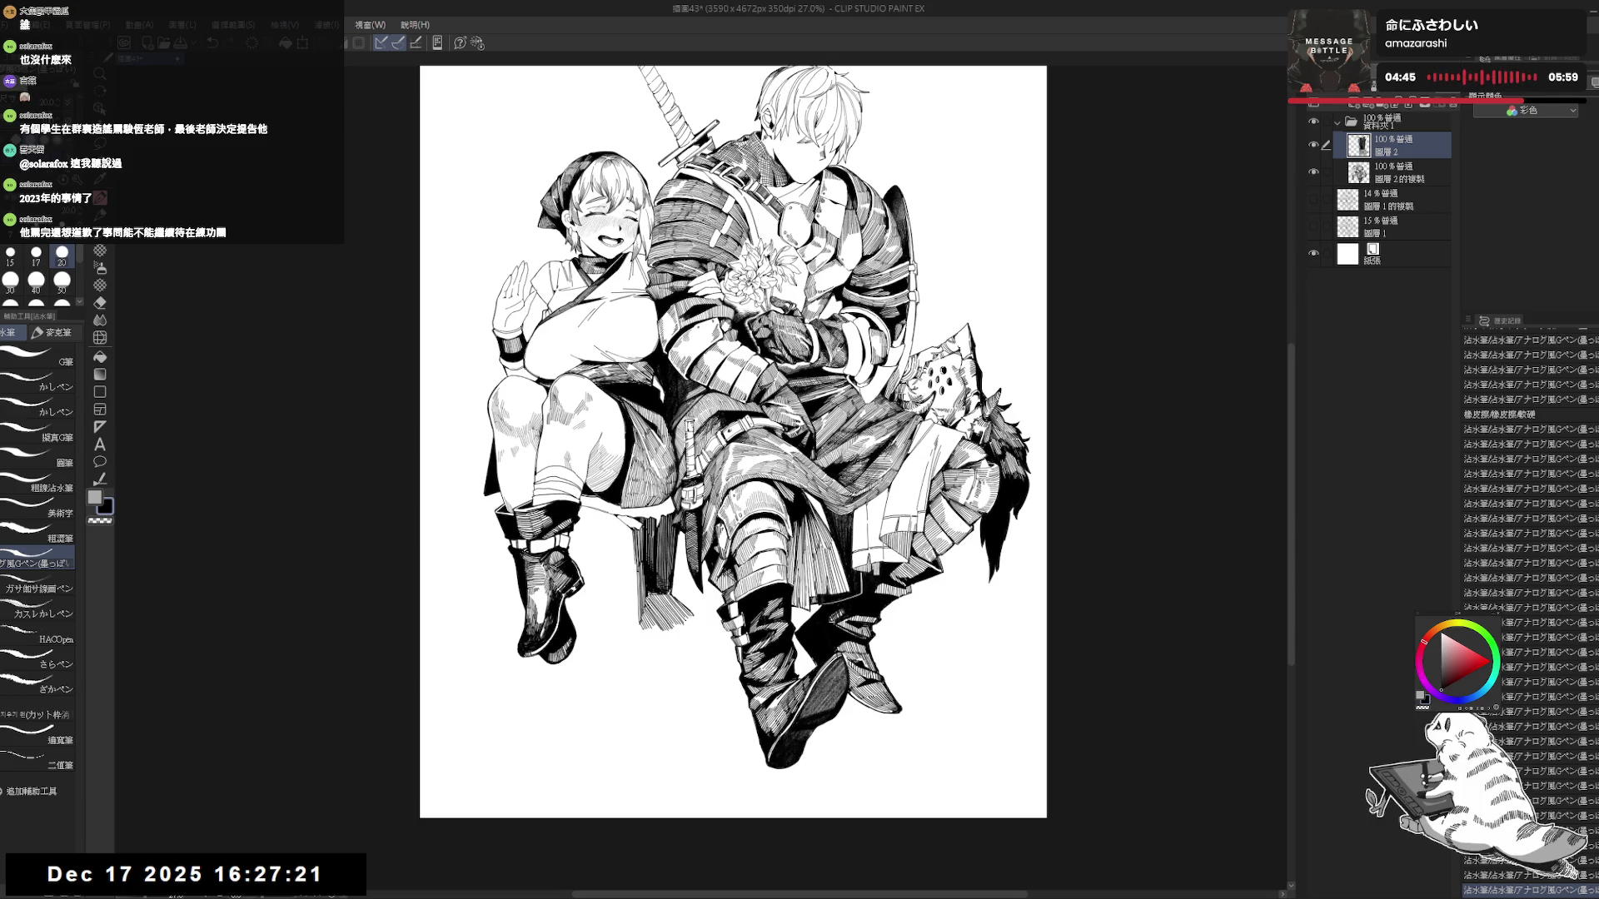
Erase a small mark and add ink shading strokes to the chair leg.
scroll(670, 550, up, 2)
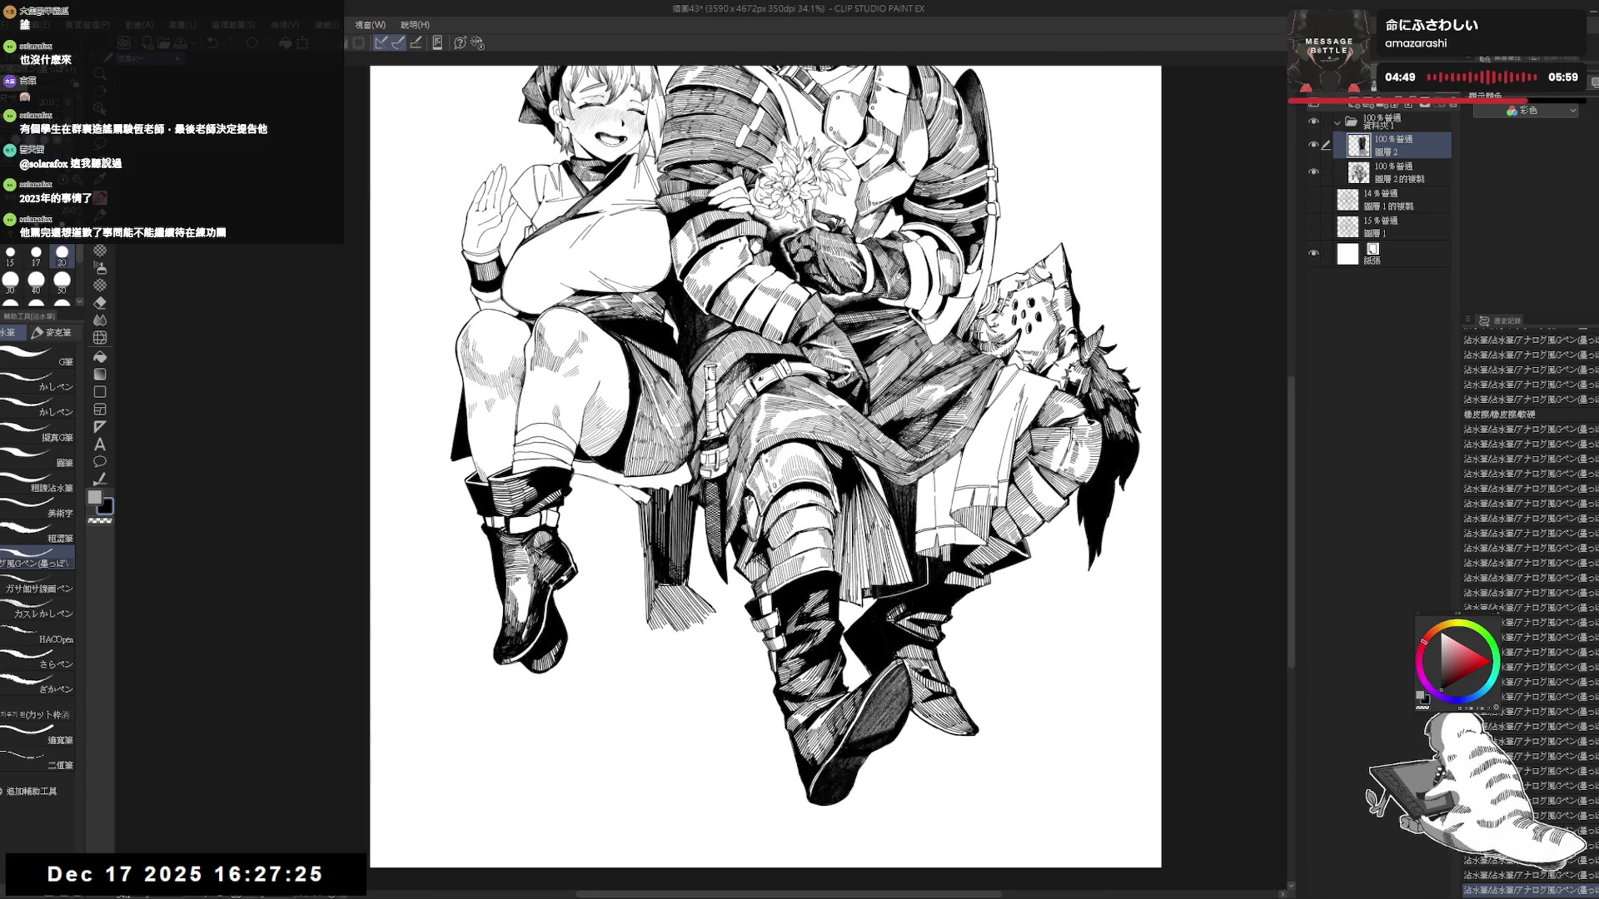
drag(667, 641, 685, 650)
key(e)
click(685, 649)
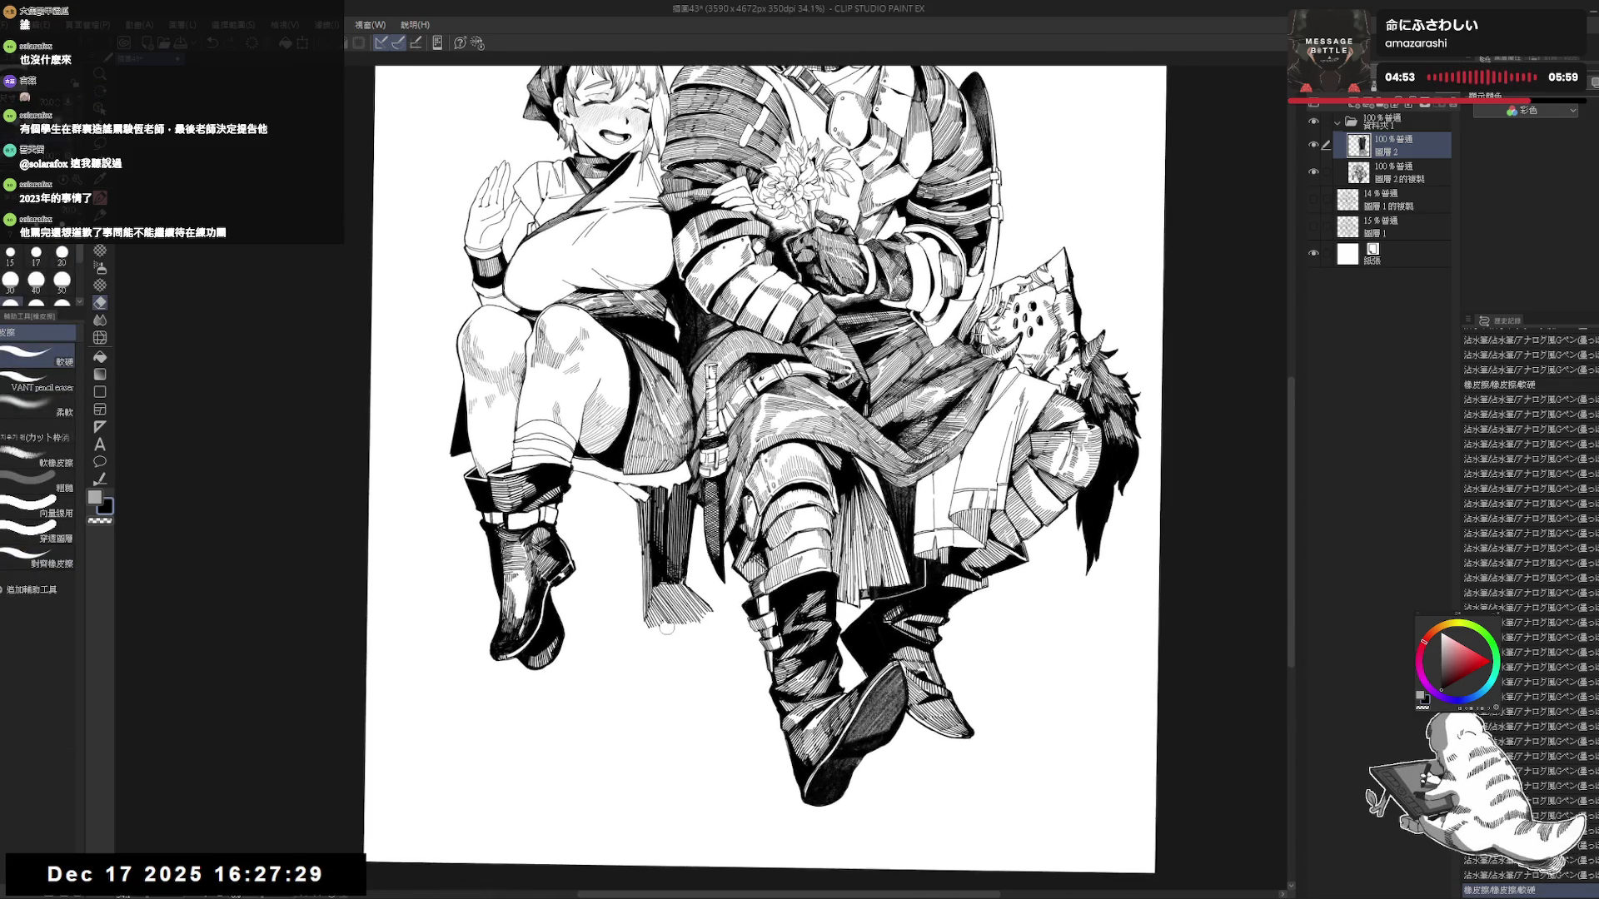
click(711, 626)
key(p)
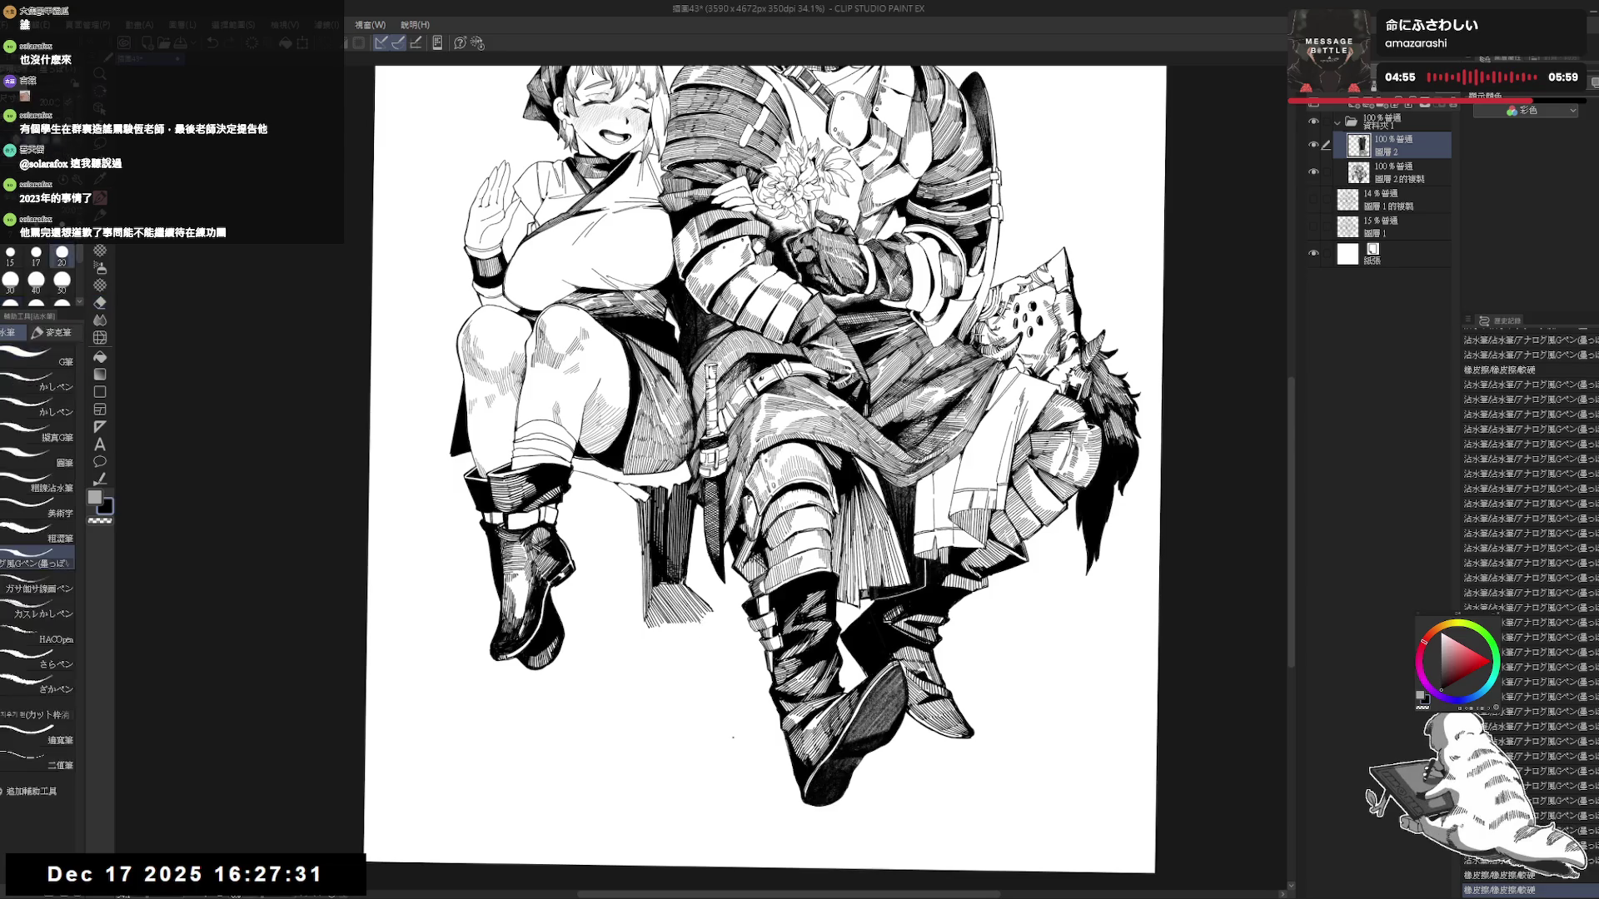
drag(707, 626, 715, 633)
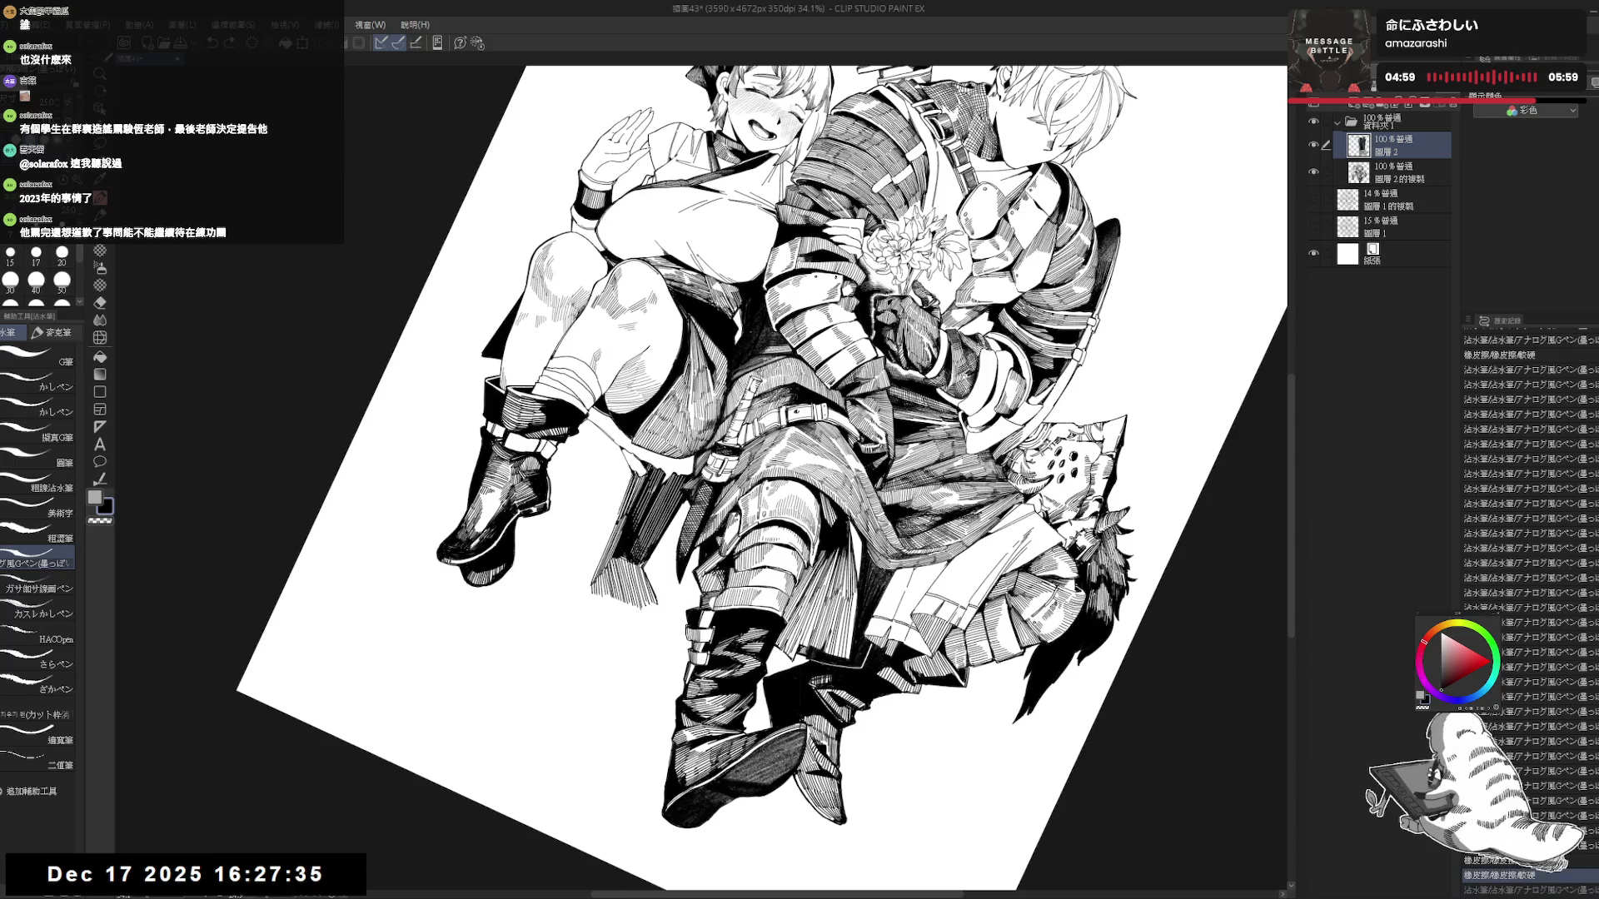
mouse_move(631, 579)
mouse_down()
mouse_move(650, 620)
mouse_move(641, 604)
mouse_up()
key(e)
key(p)
key(ctrl+at)
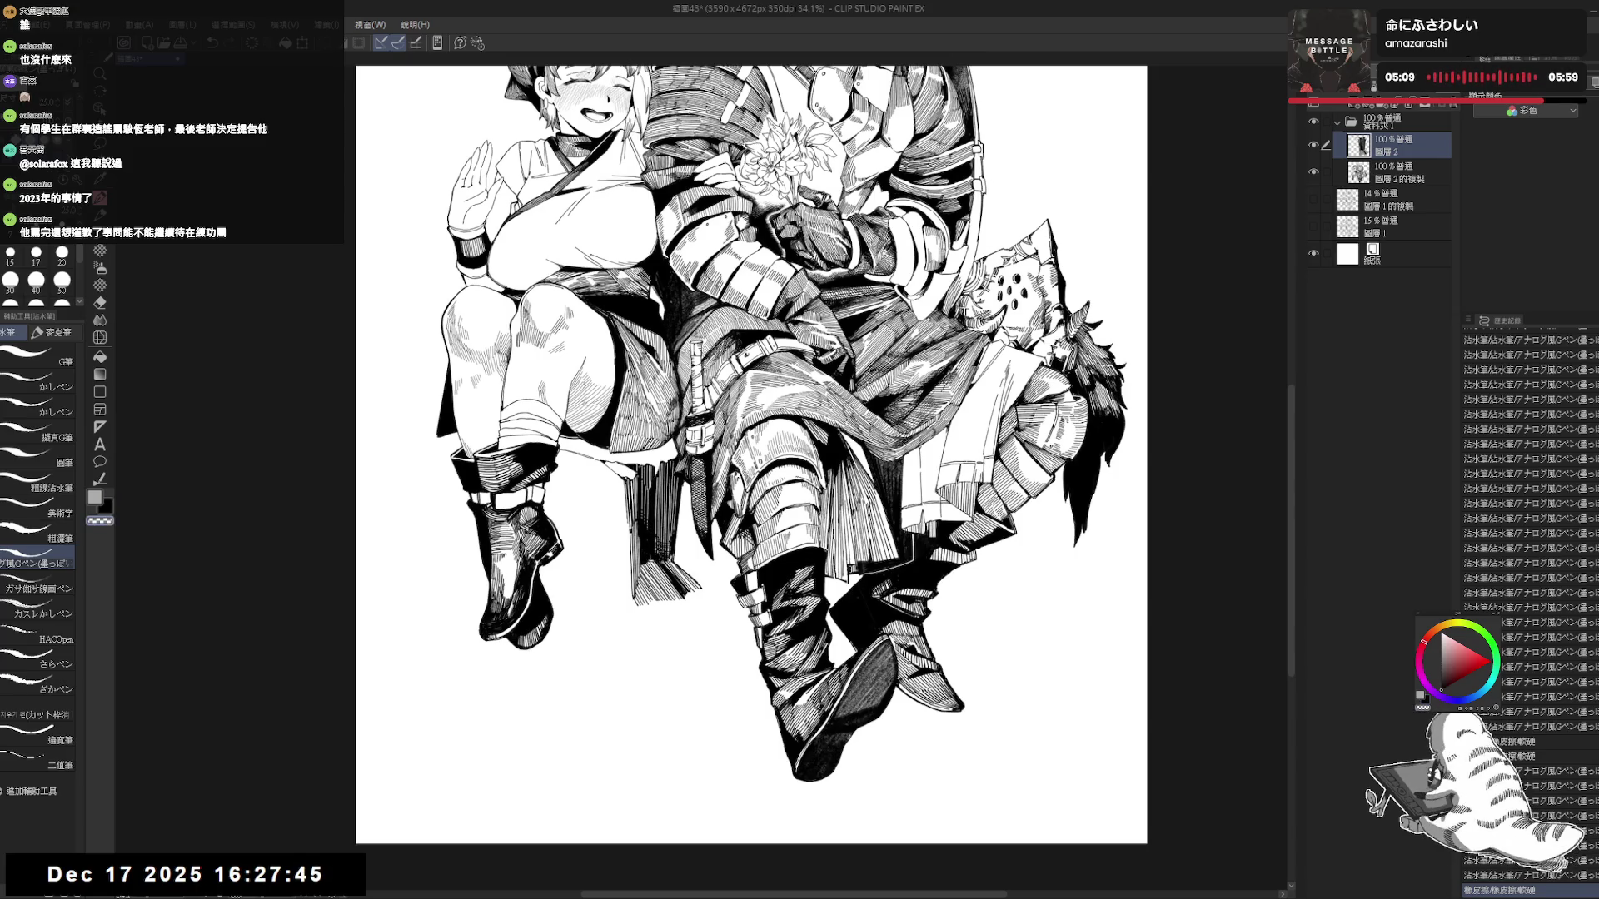
drag(646, 583, 670, 612)
Rotate the view about 10° clockwise and add pencil and ink hatching to the chair leg.
key(shift+space)
drag(916, 250, 999, 375)
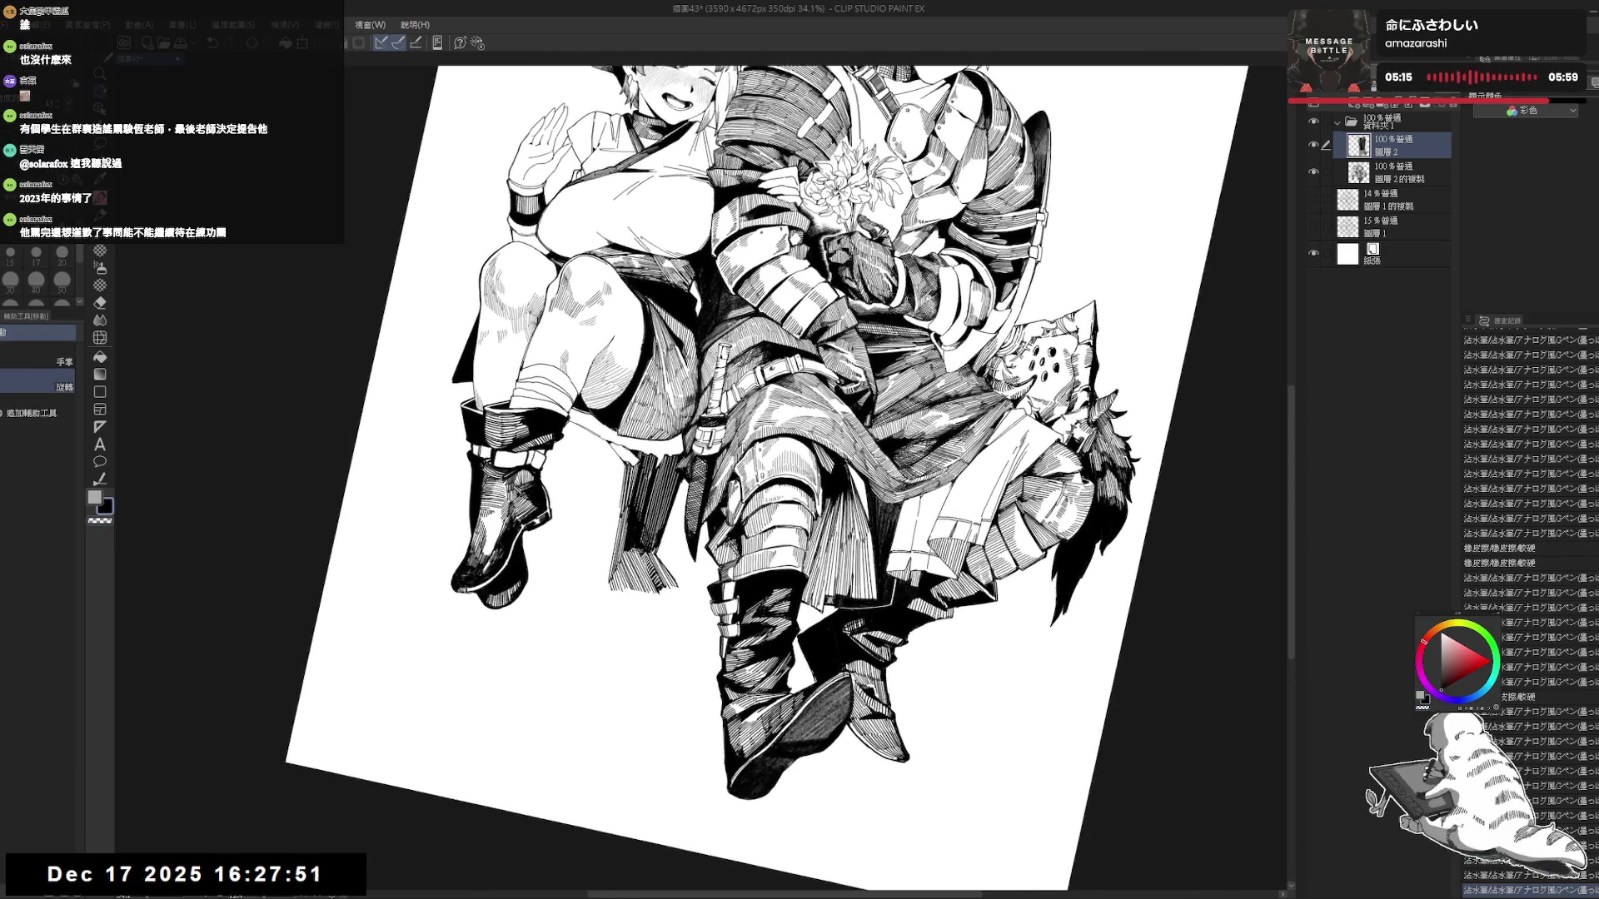
drag(642, 566, 648, 578)
drag(646, 573, 653, 586)
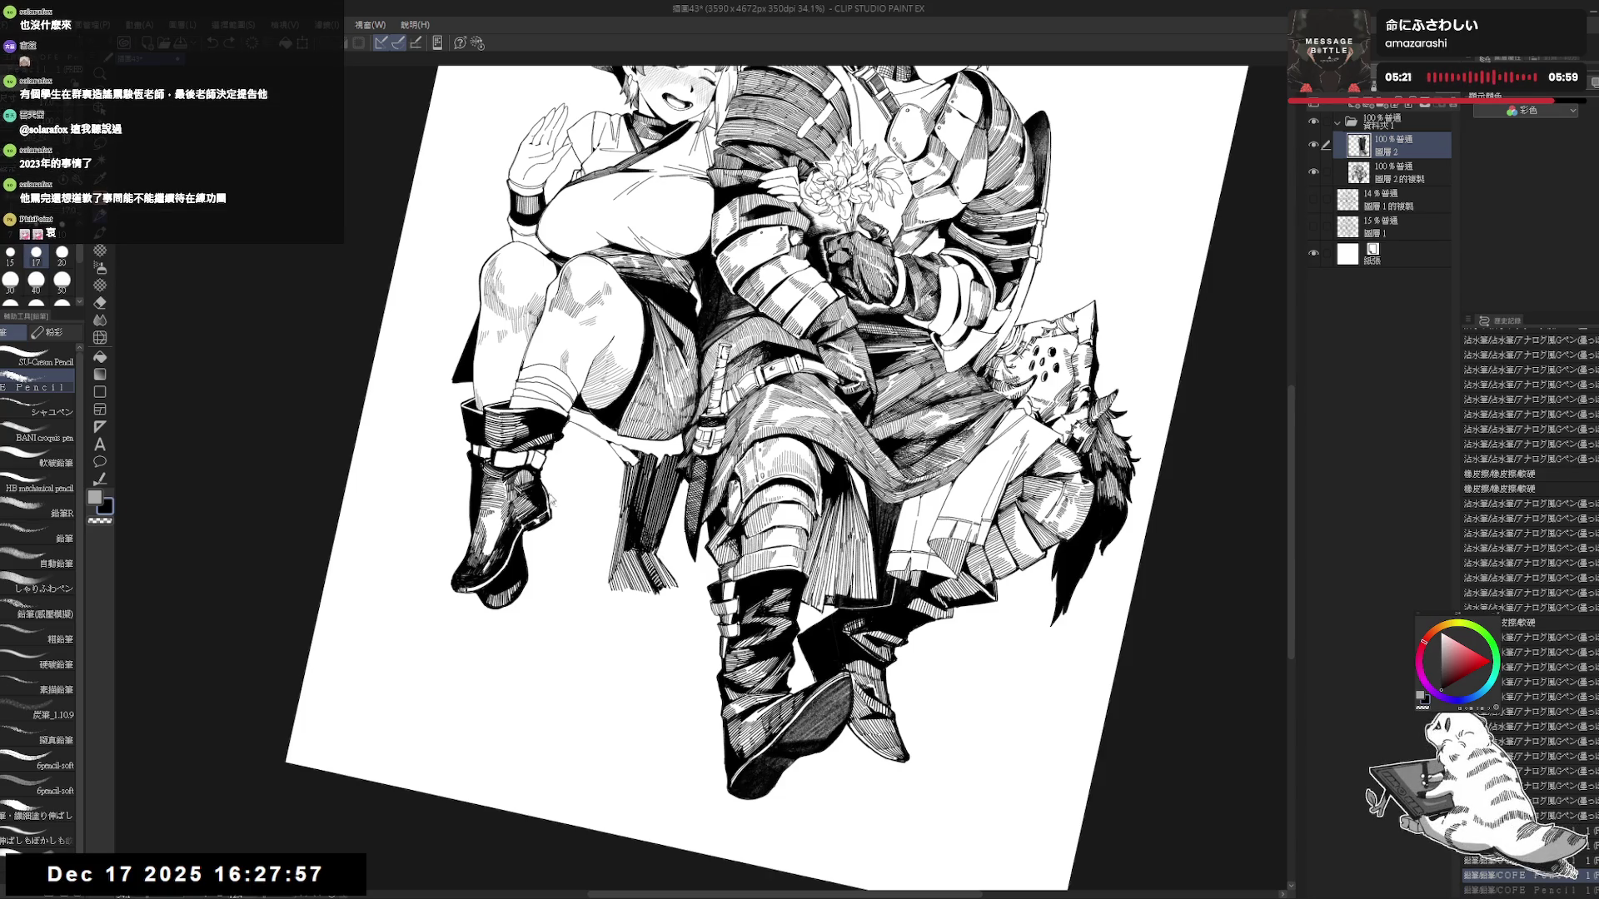
key(p)
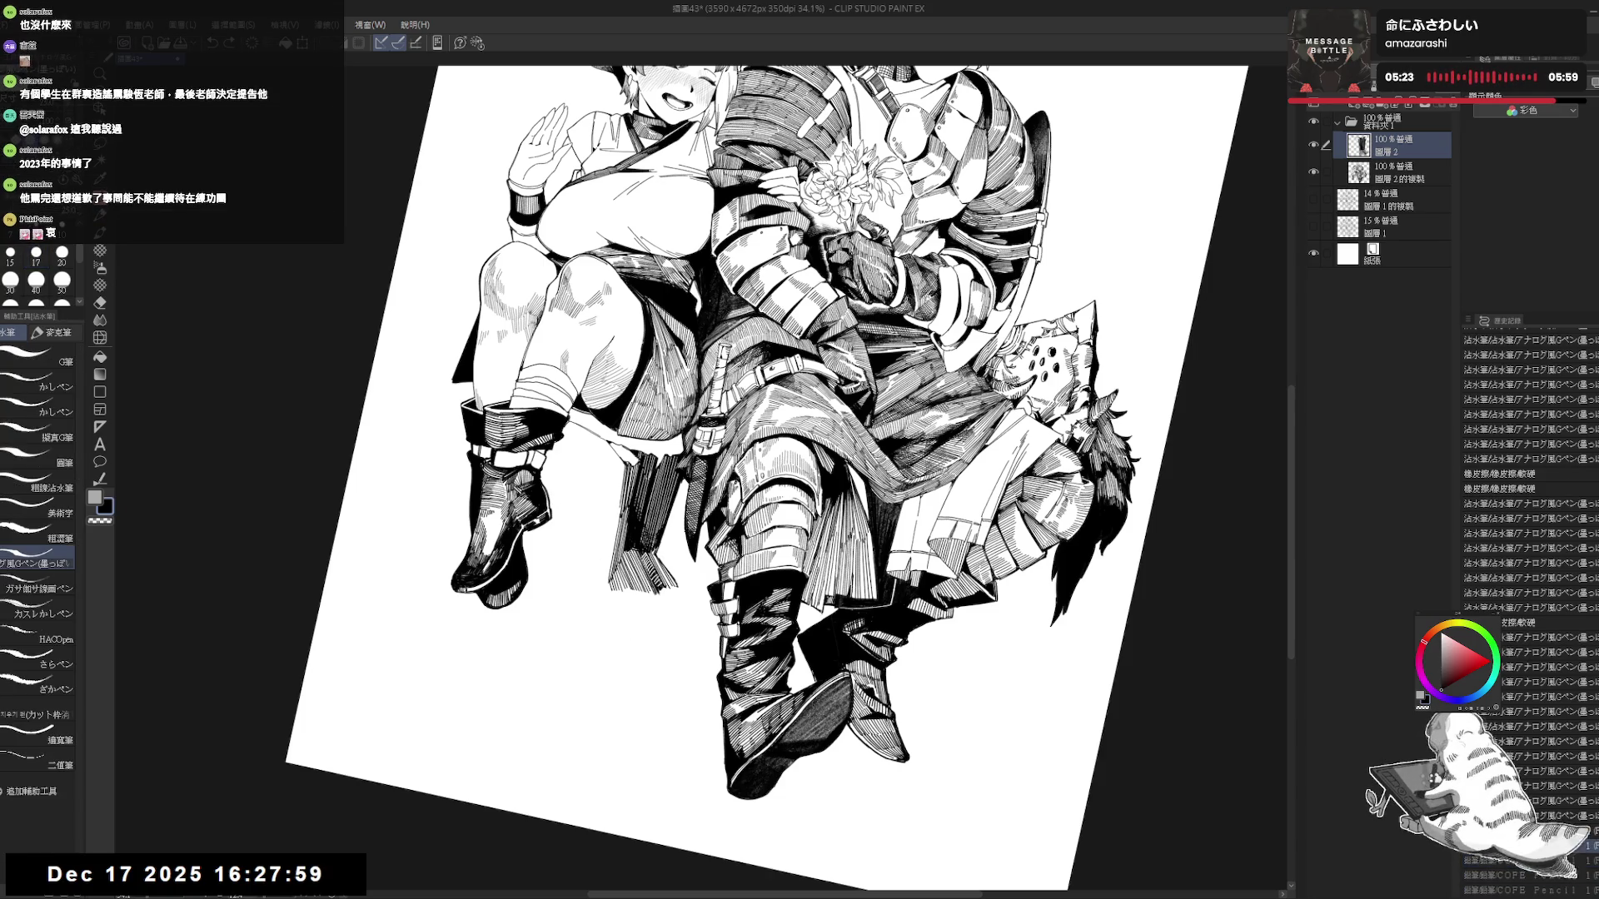
mouse_move(633, 548)
mouse_down()
mouse_move(653, 593)
mouse_move(643, 581)
mouse_up()
mouse_move(628, 553)
mouse_down()
mouse_move(646, 587)
mouse_move(757, 653)
mouse_move(737, 616)
mouse_move(767, 493)
mouse_up()
Erase touch-ups, add a final stroke, and reset the view to straight.
key(r)
key(e)
key(p)
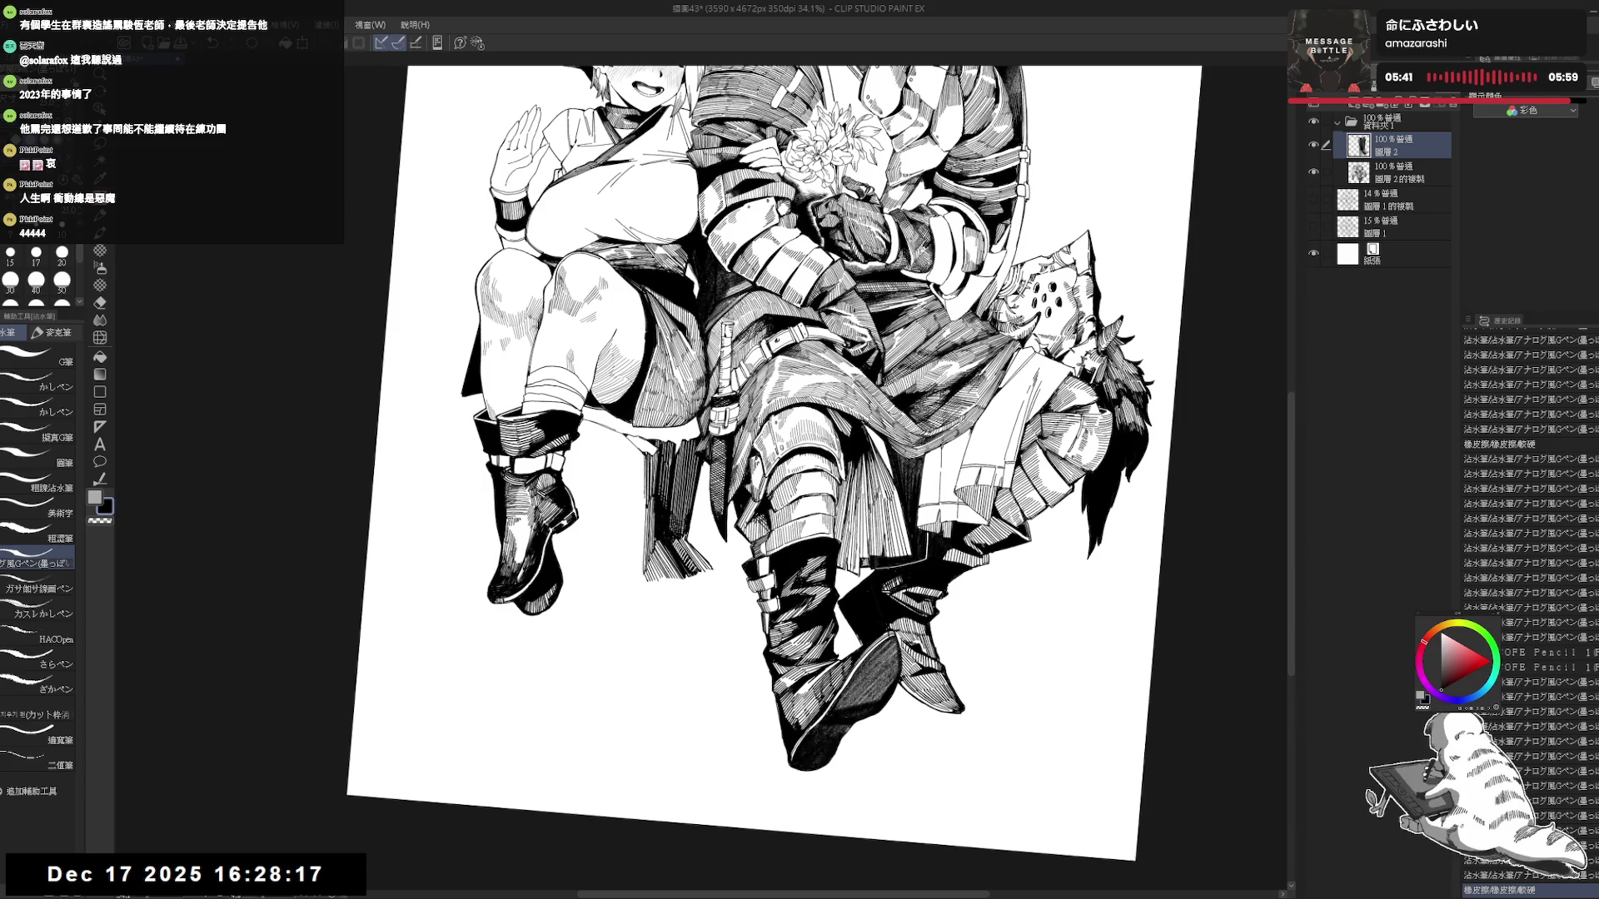
drag(654, 573, 663, 586)
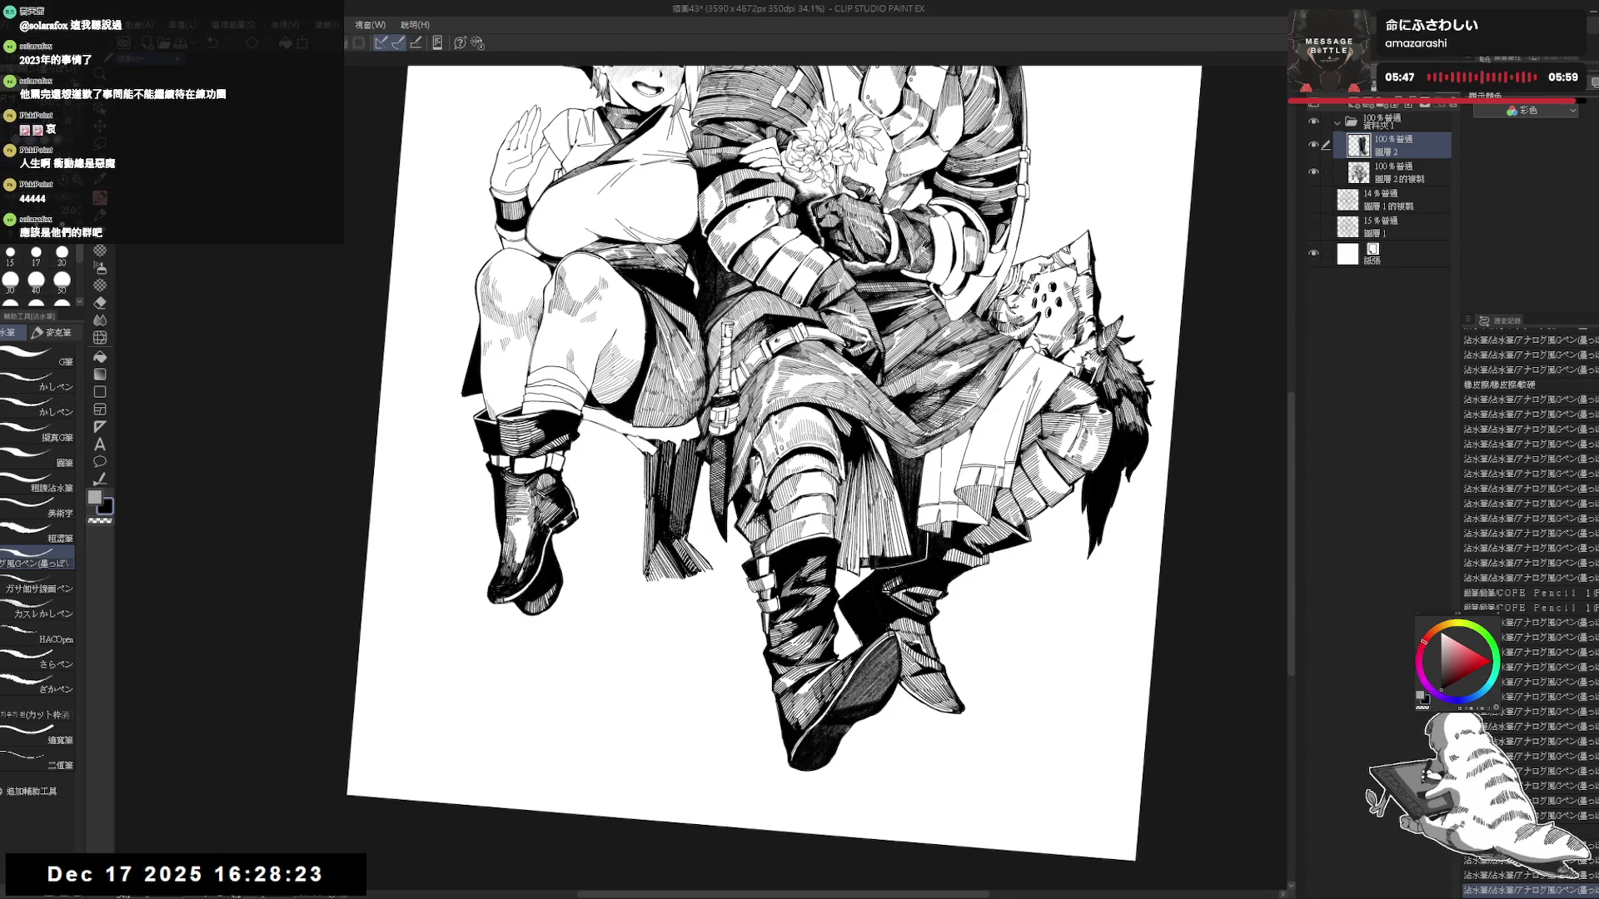
key(ctrl+@)
scroll(639, 519, down, 1)
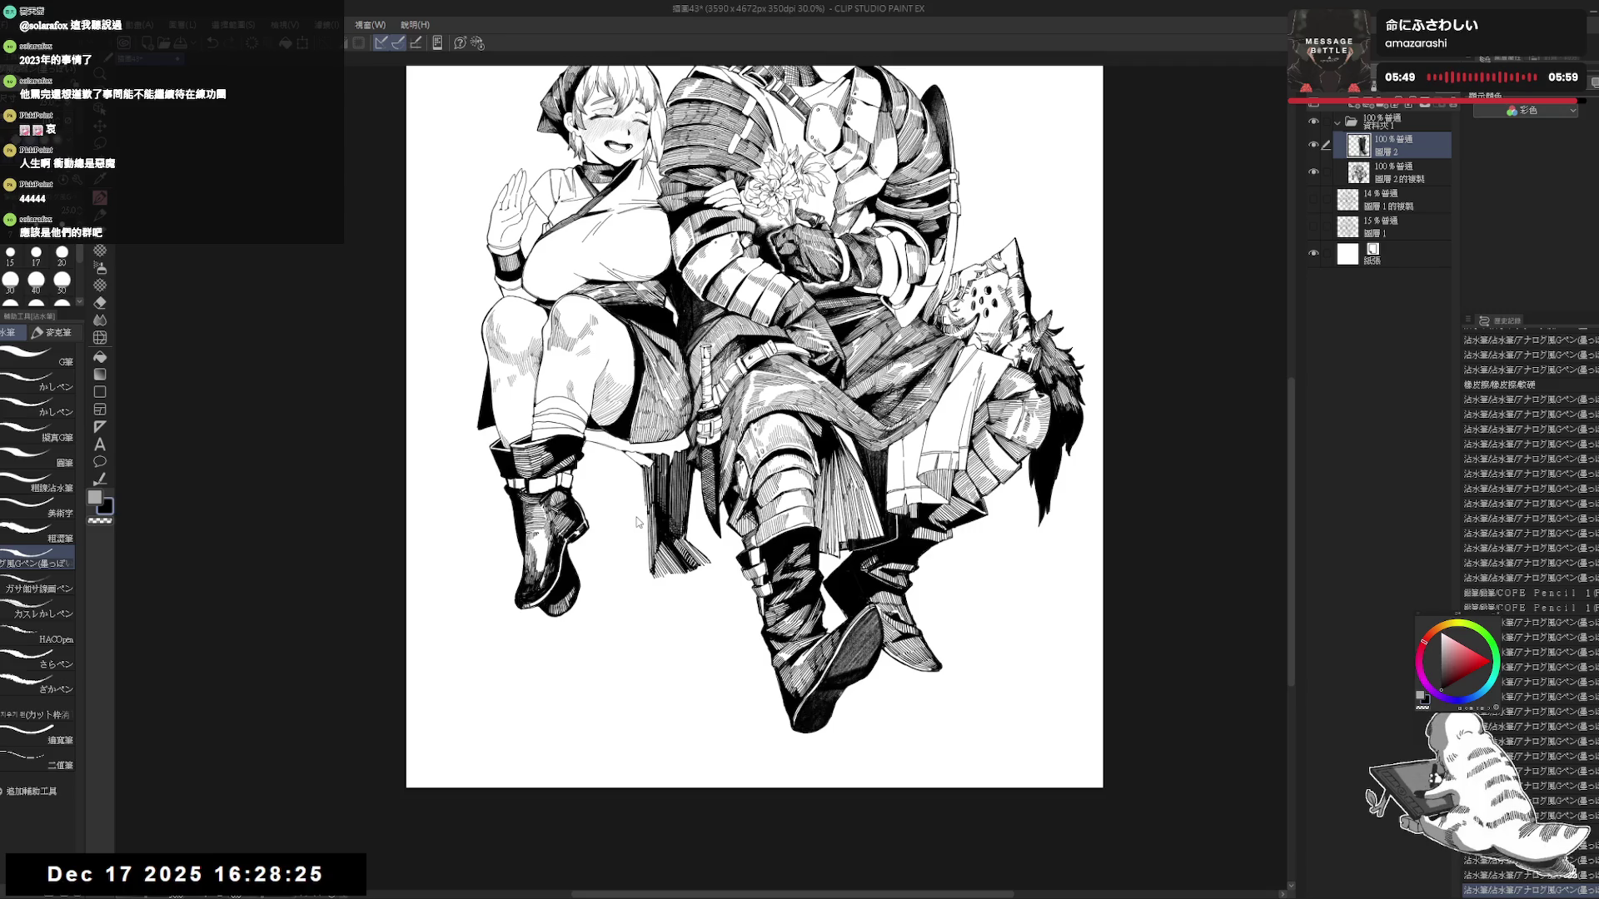
Save the current illustration file with Ctrl+S.
key(ctrl+s)
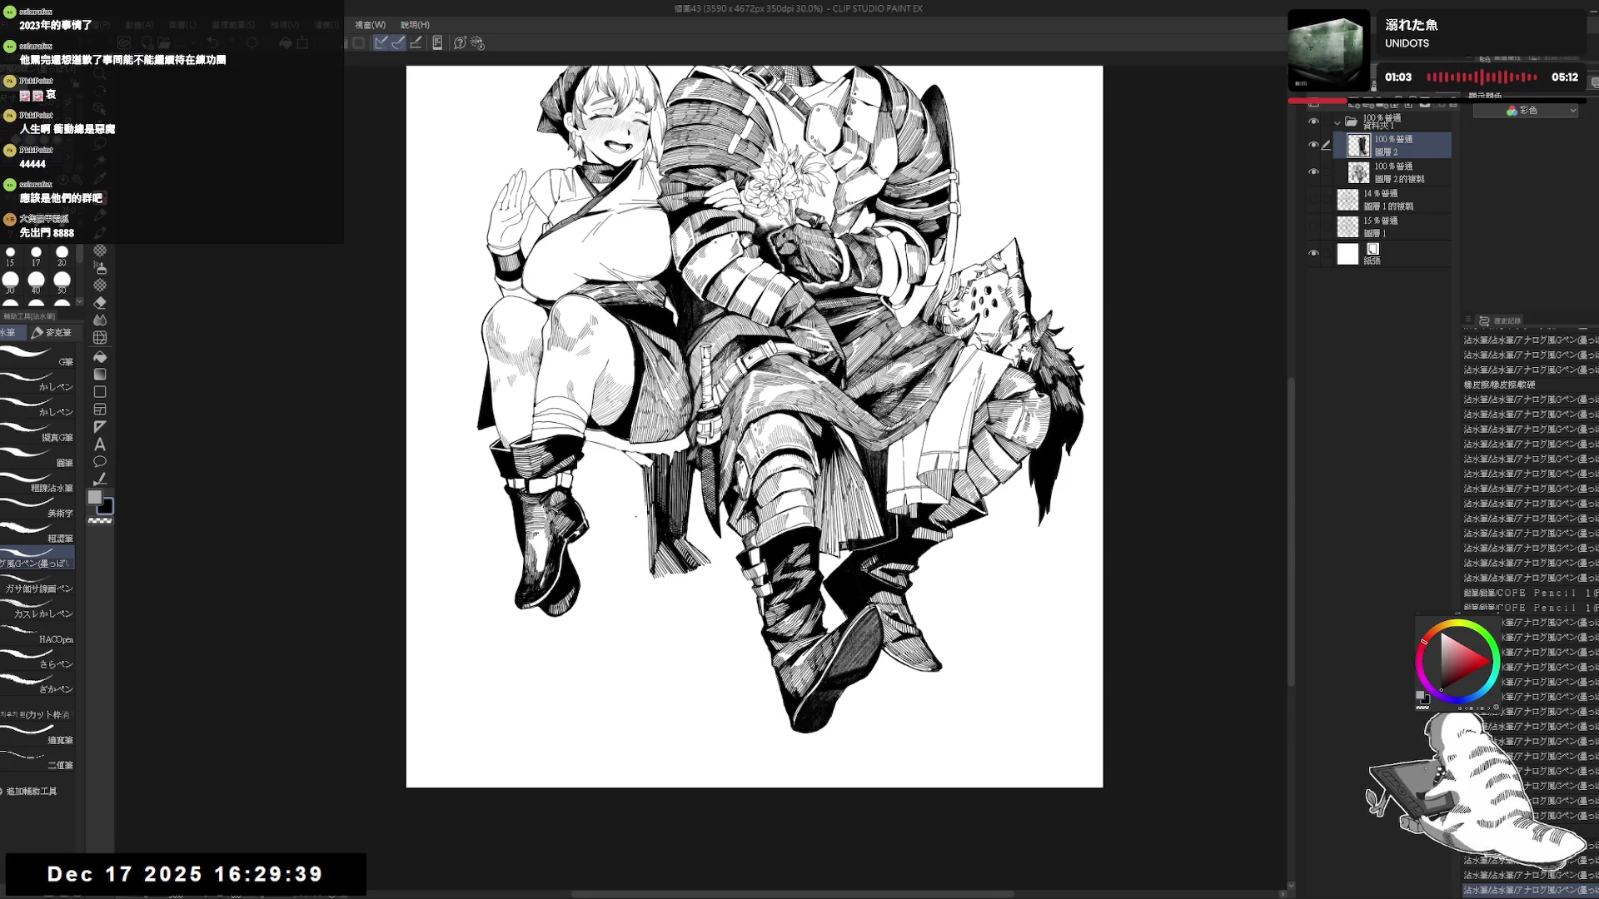
Erase the stray ink dot below the chair and undo a short pen stroke.
drag(713, 641, 706, 602)
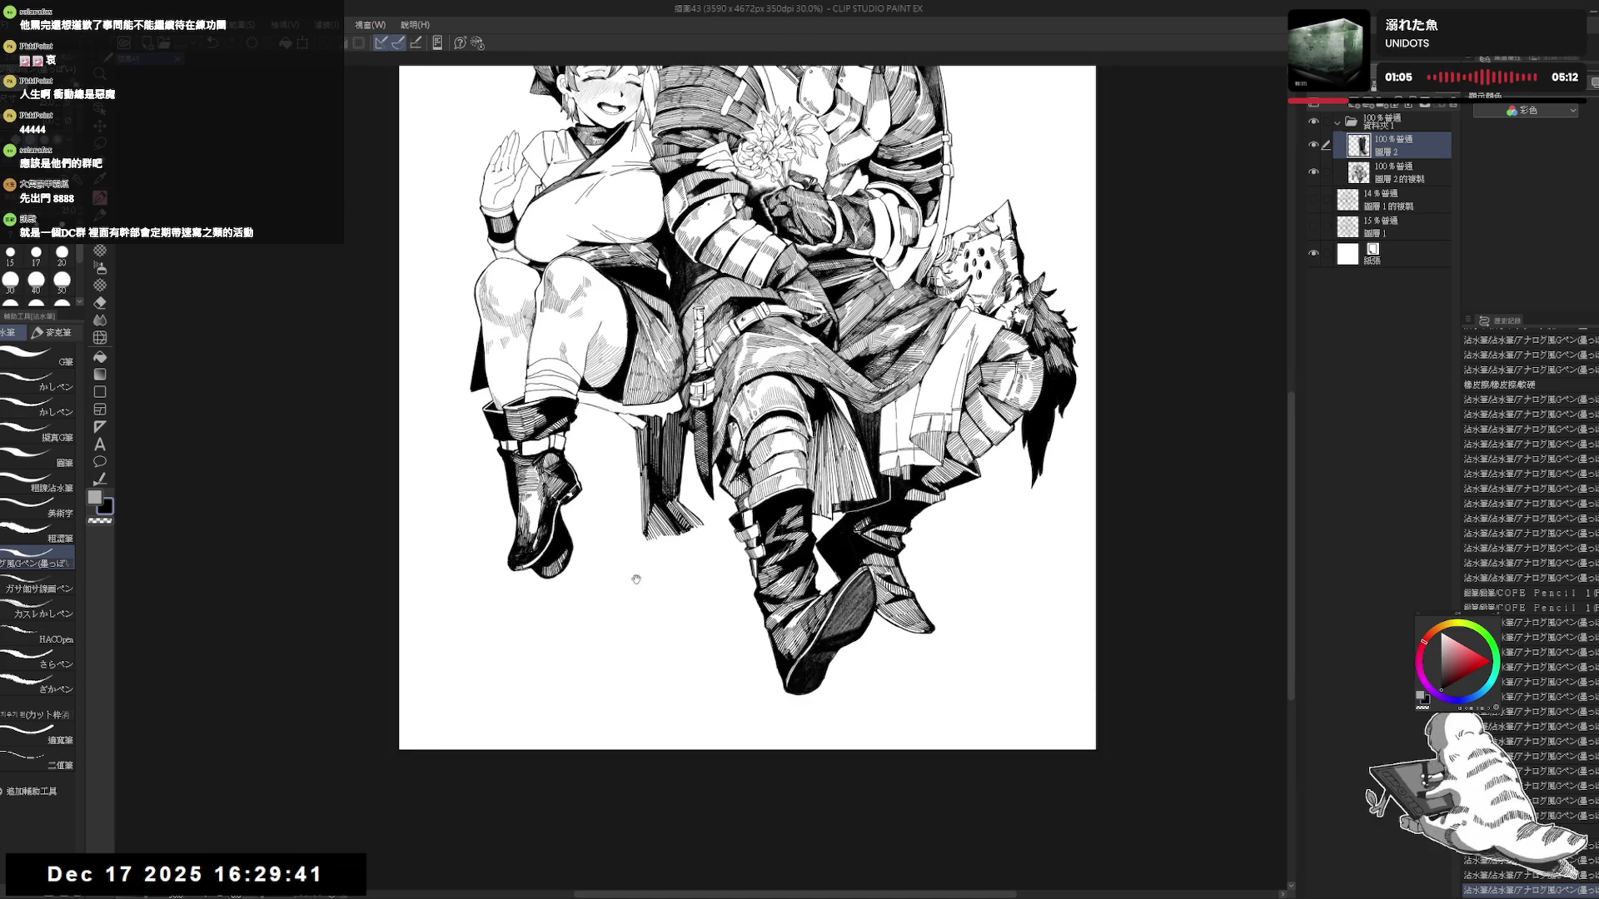
drag(683, 481, 690, 496)
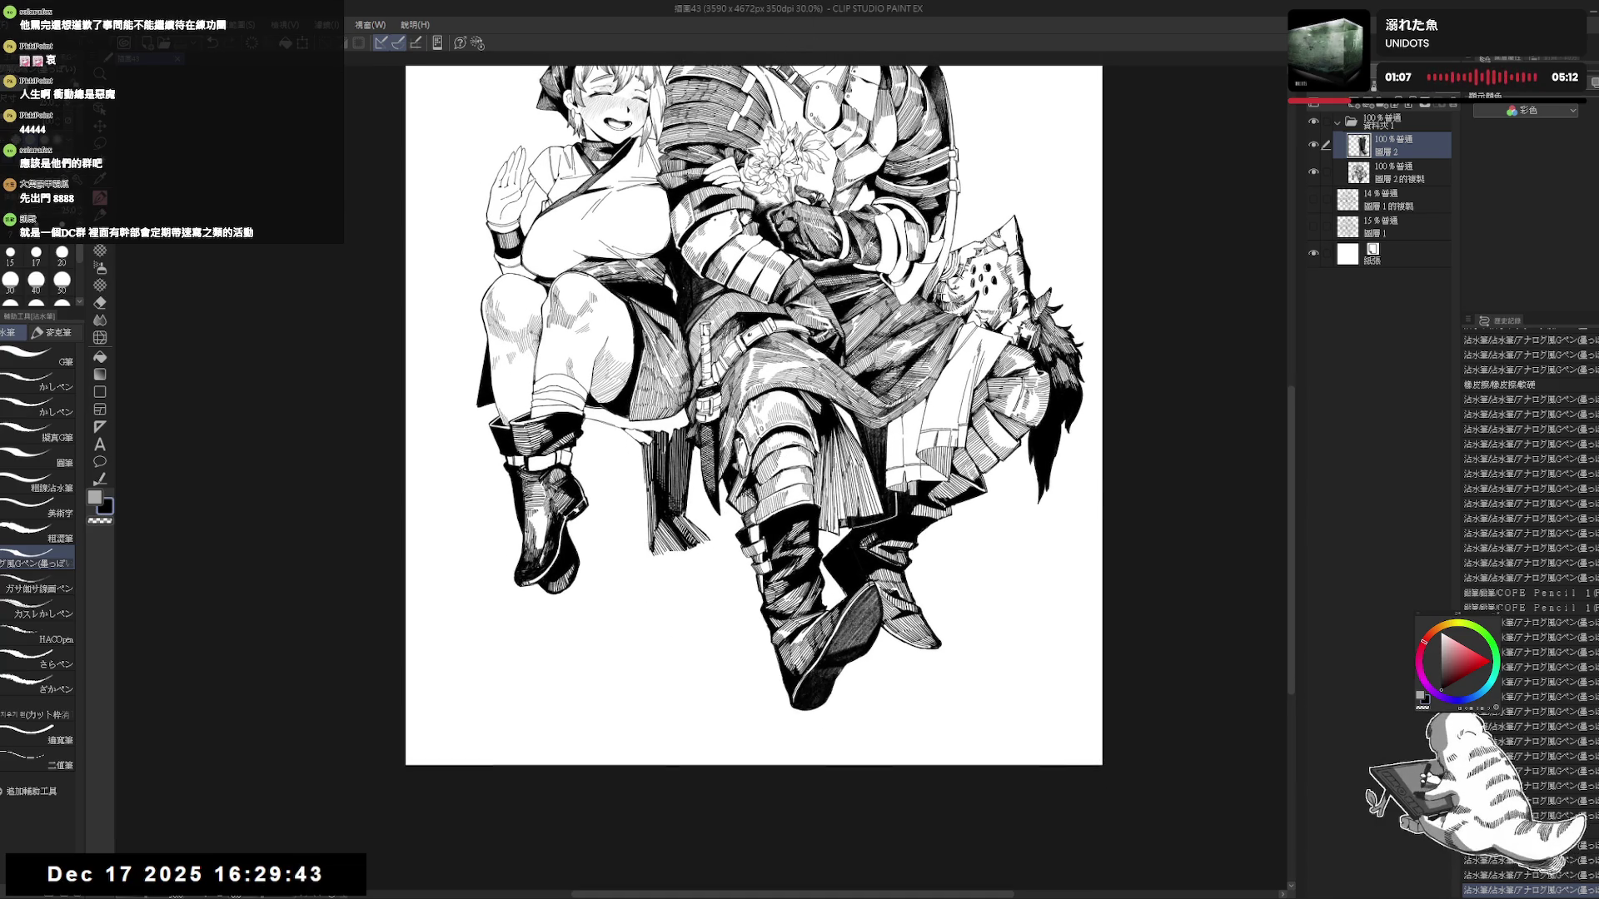
key(e)
drag(649, 566, 688, 573)
key(p)
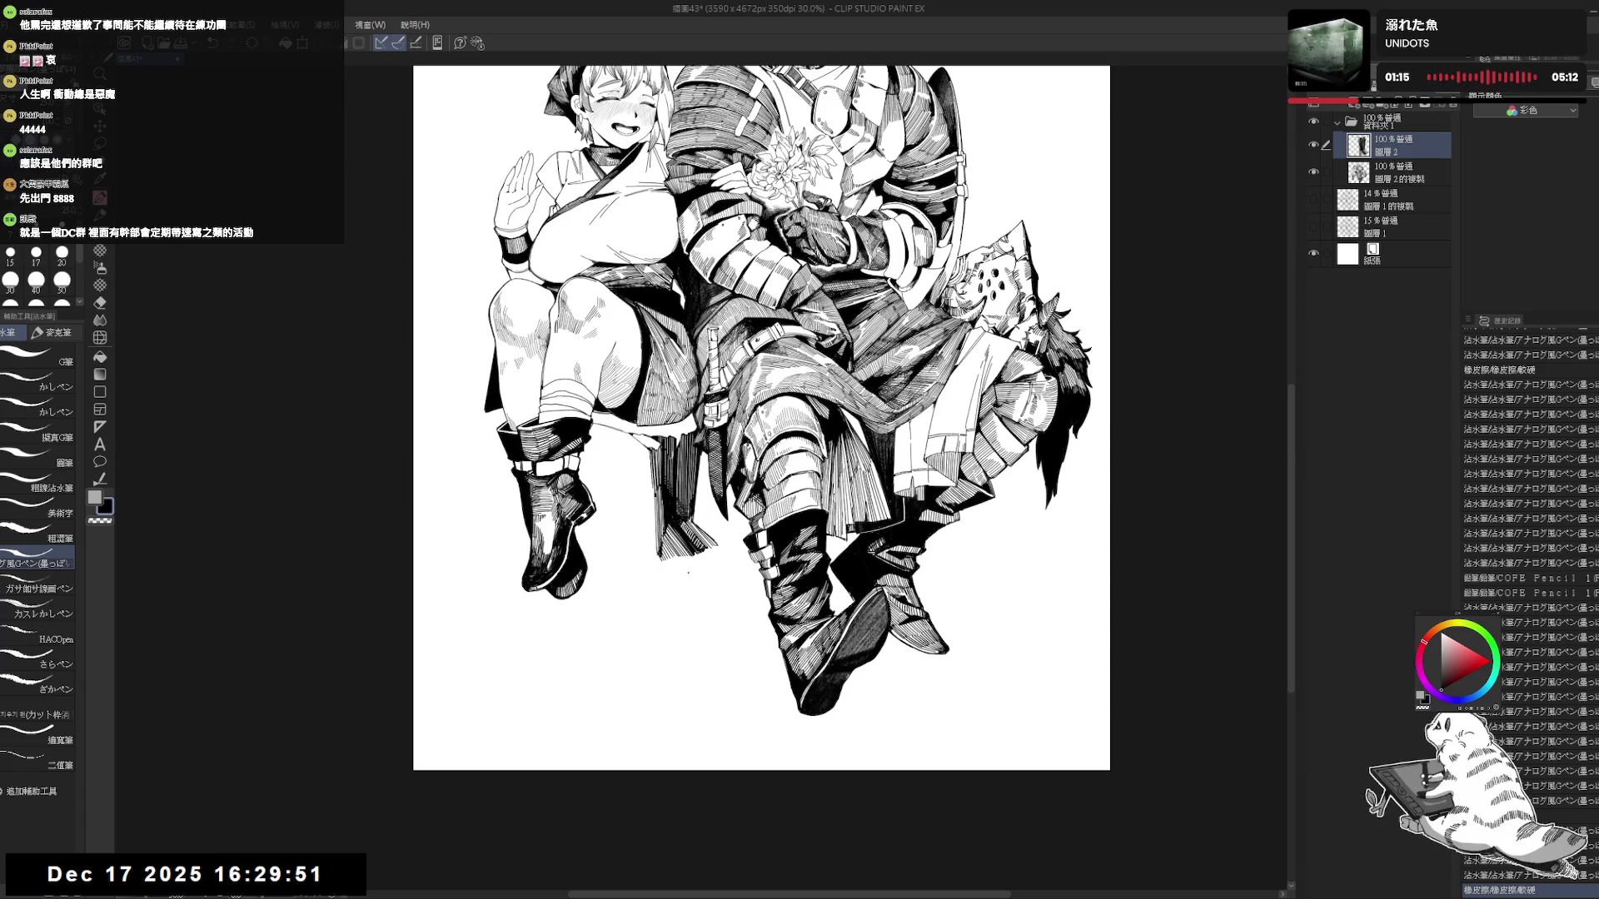
drag(704, 481, 695, 487)
key(ctrl+z)
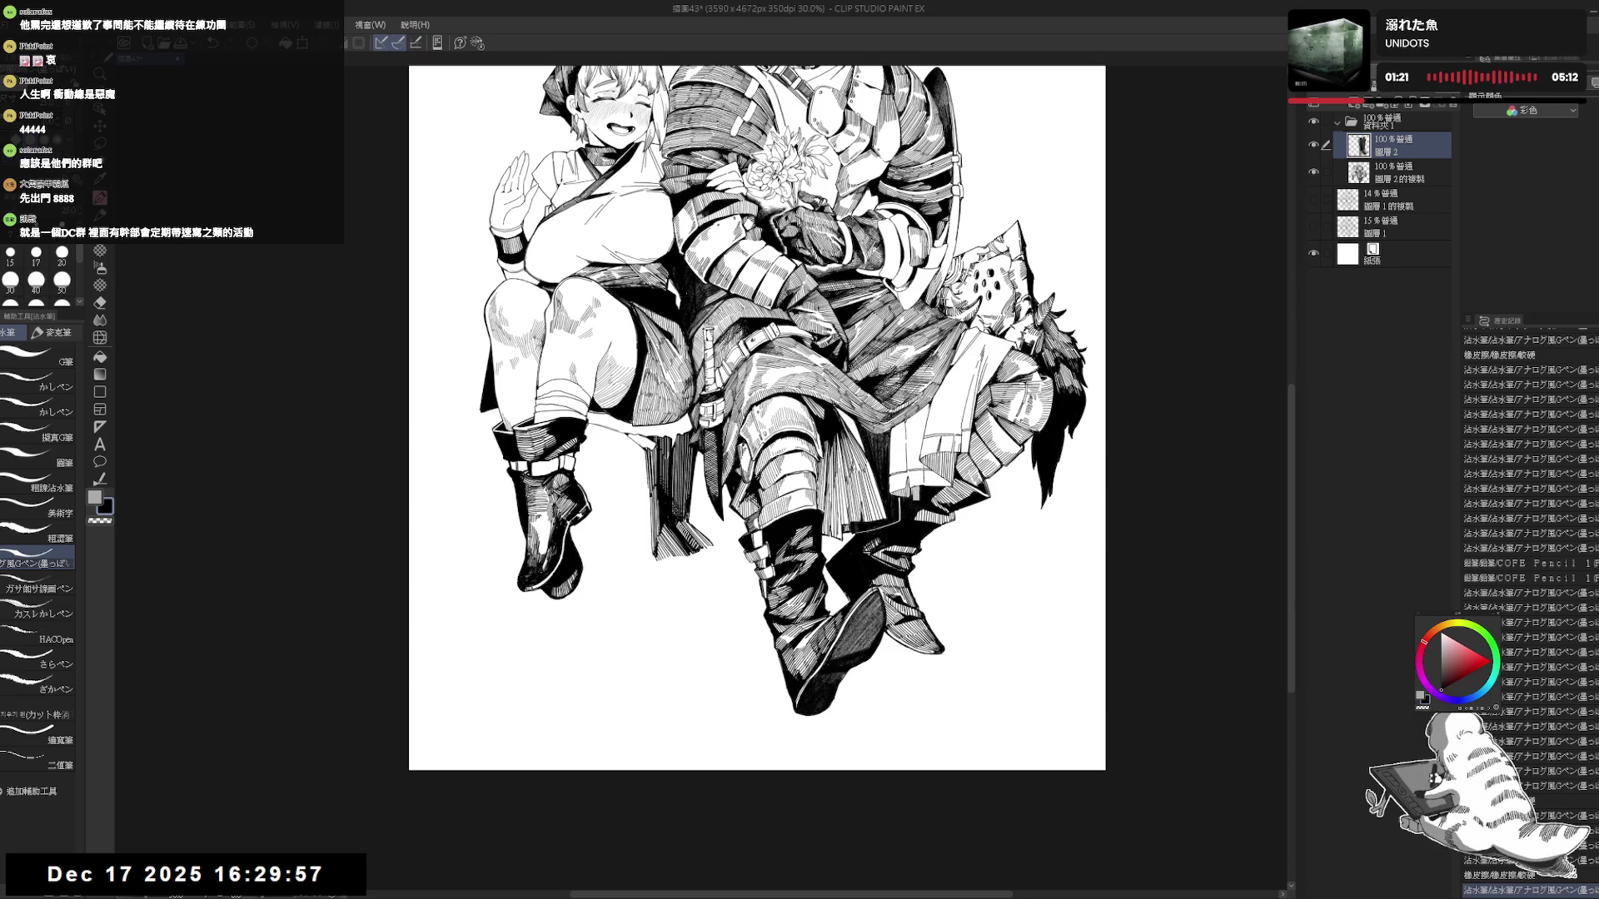
Rotate the canvas, set brush size 20, and ink three short strokes on the chair leg.
mouse_move(916, 583)
mouse_down()
mouse_move(954, 475)
mouse_move(899, 275)
mouse_move(775, 200)
mouse_up()
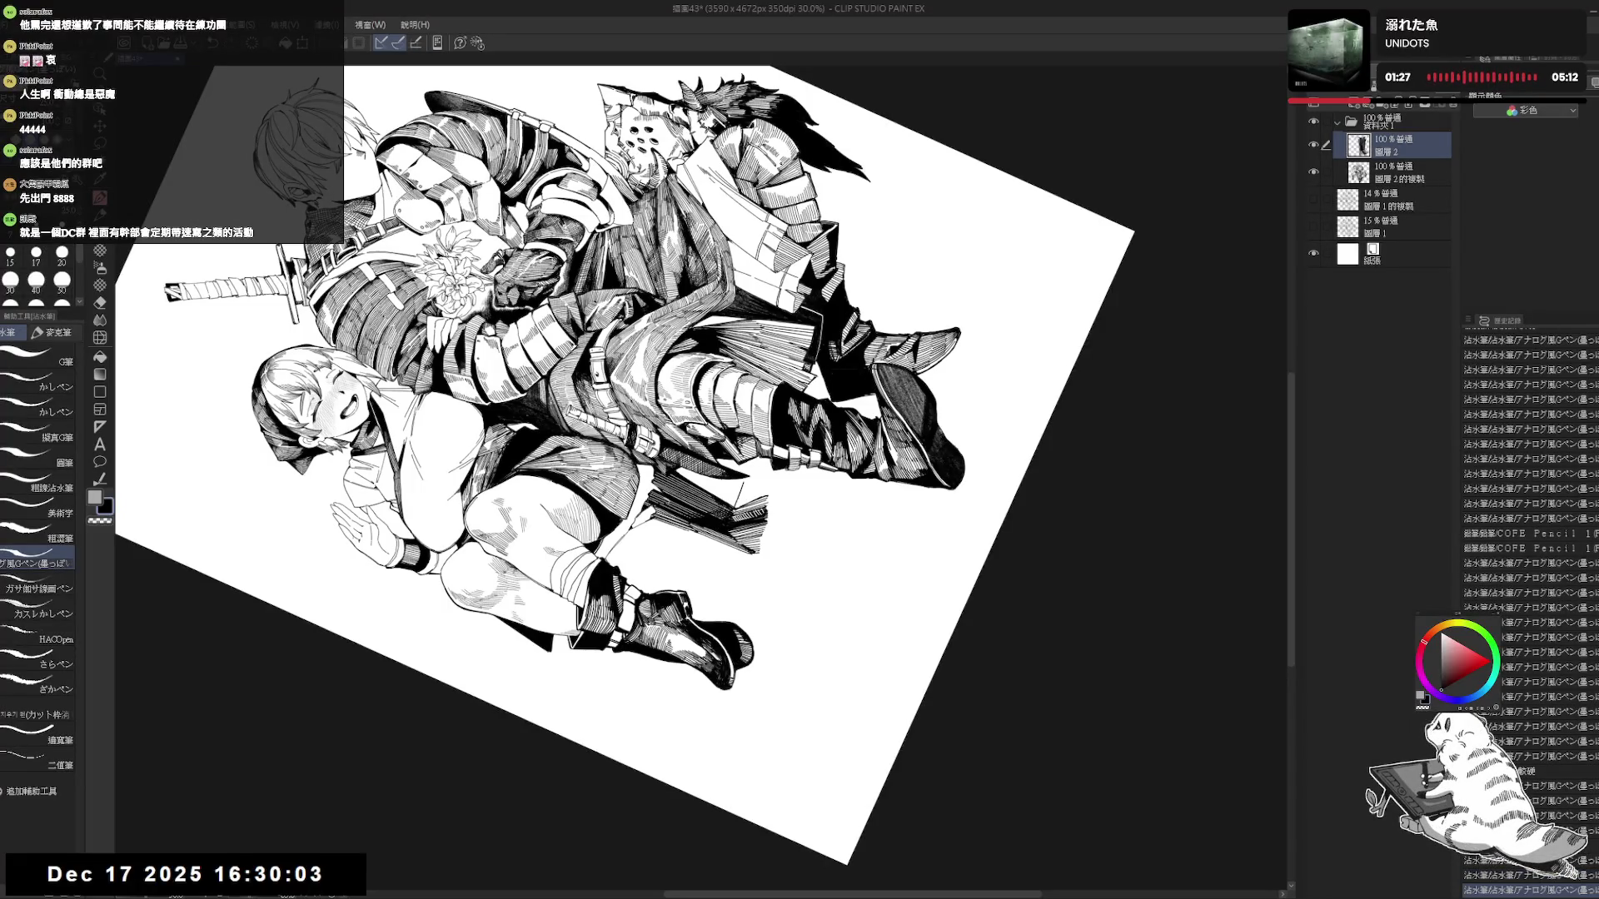
click(62, 255)
drag(740, 486, 744, 508)
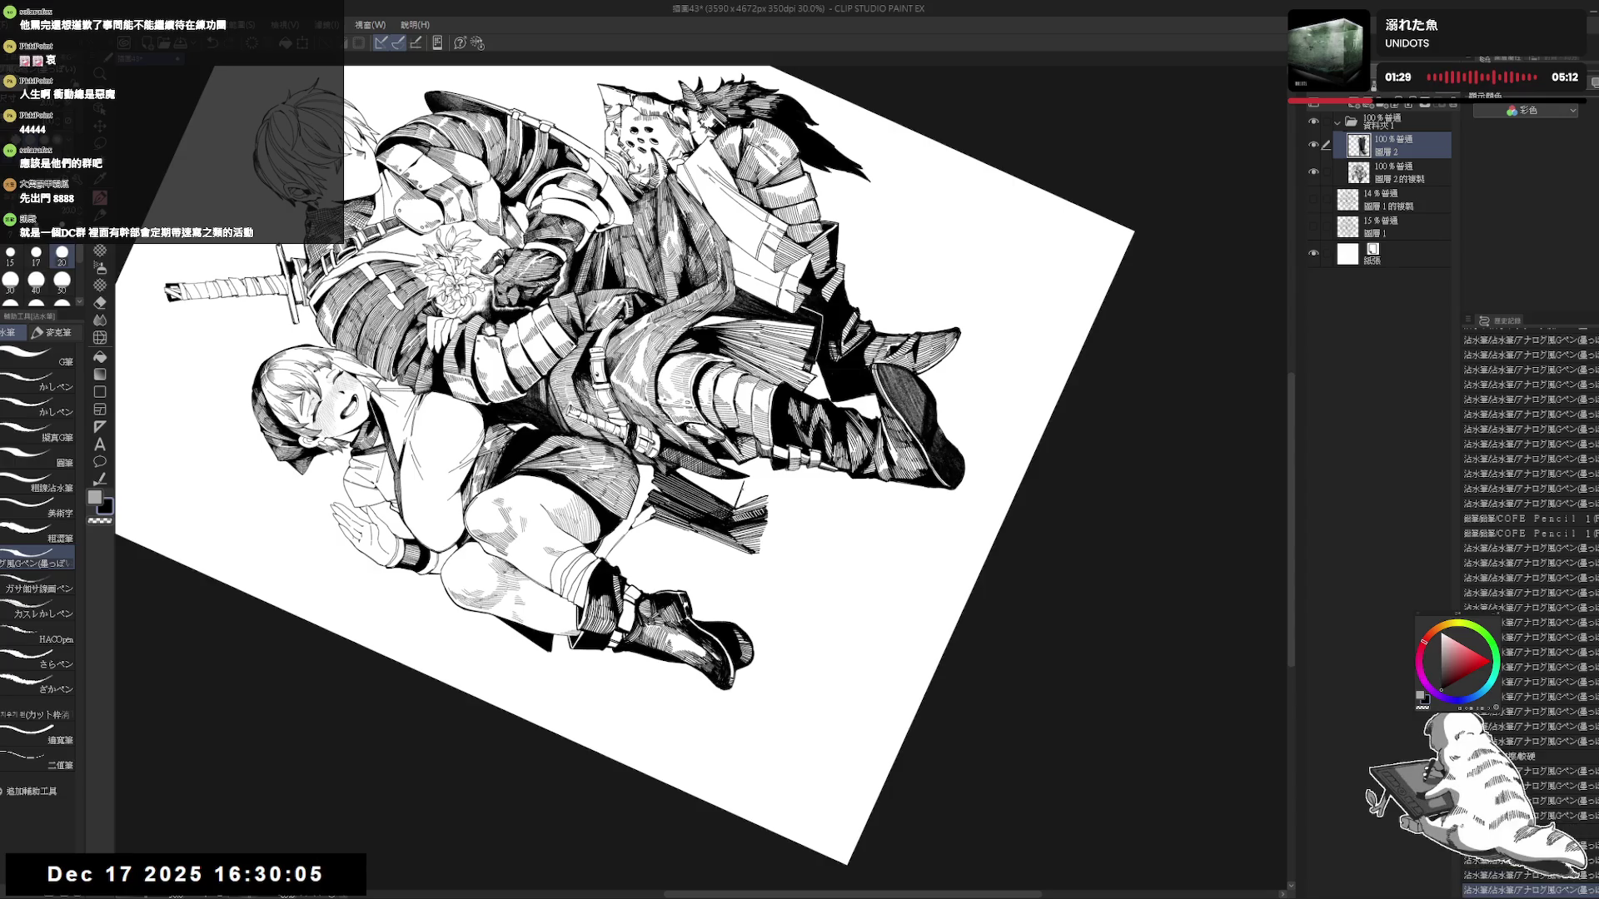
mouse_move(754, 480)
mouse_down()
mouse_move(747, 497)
mouse_move(761, 497)
mouse_up()
drag(768, 476, 763, 495)
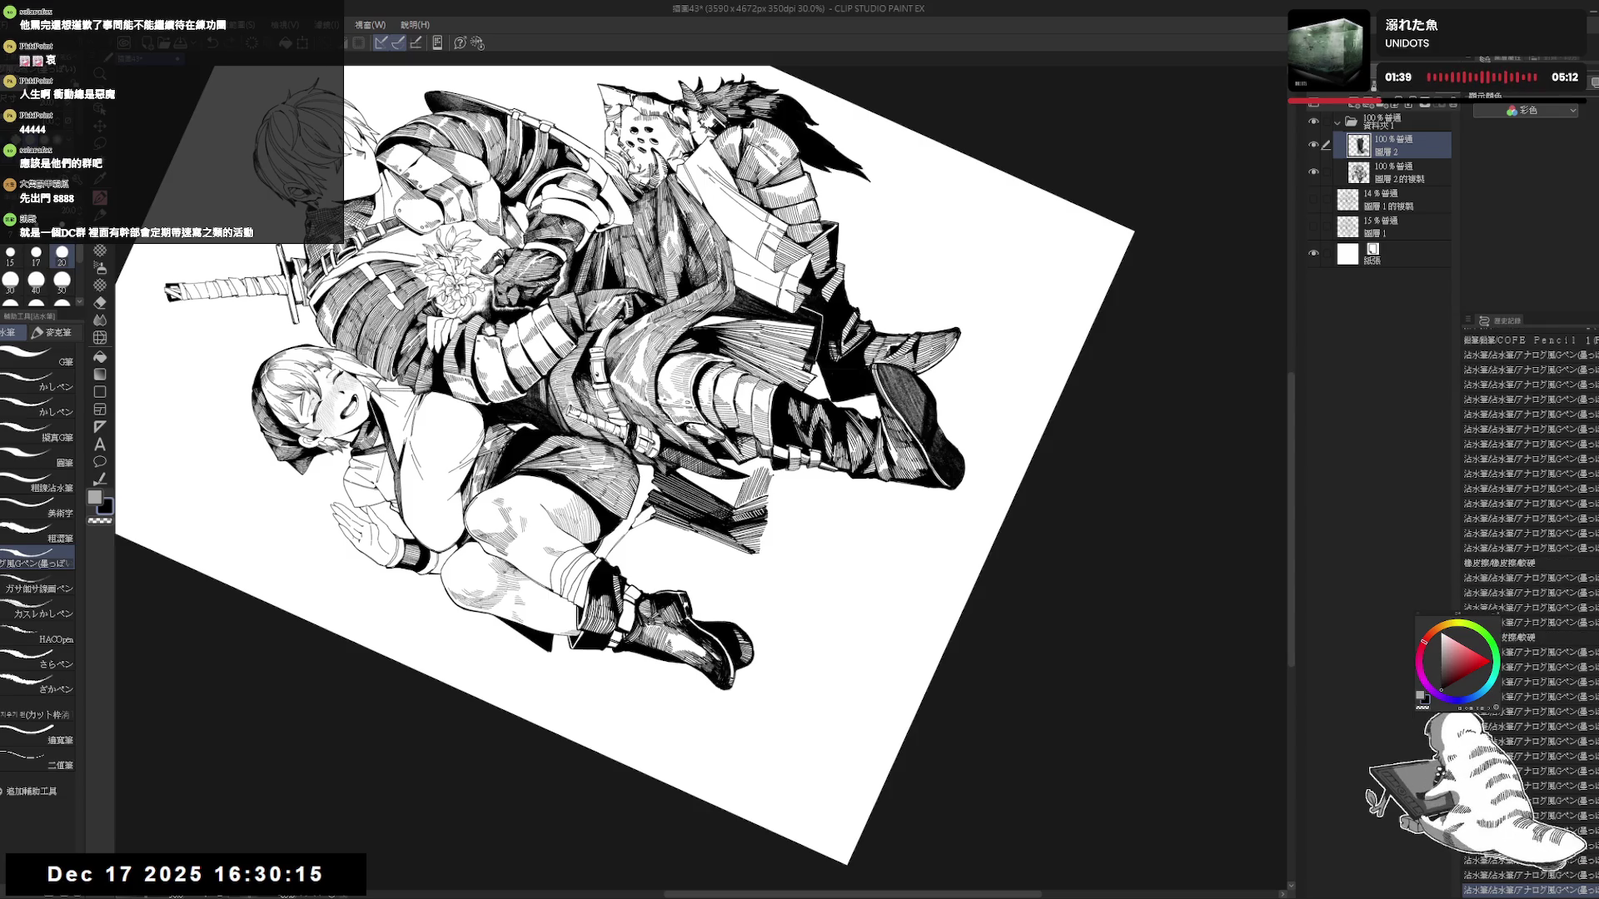
key(ctrl+@)
drag(833, 250, 899, 275)
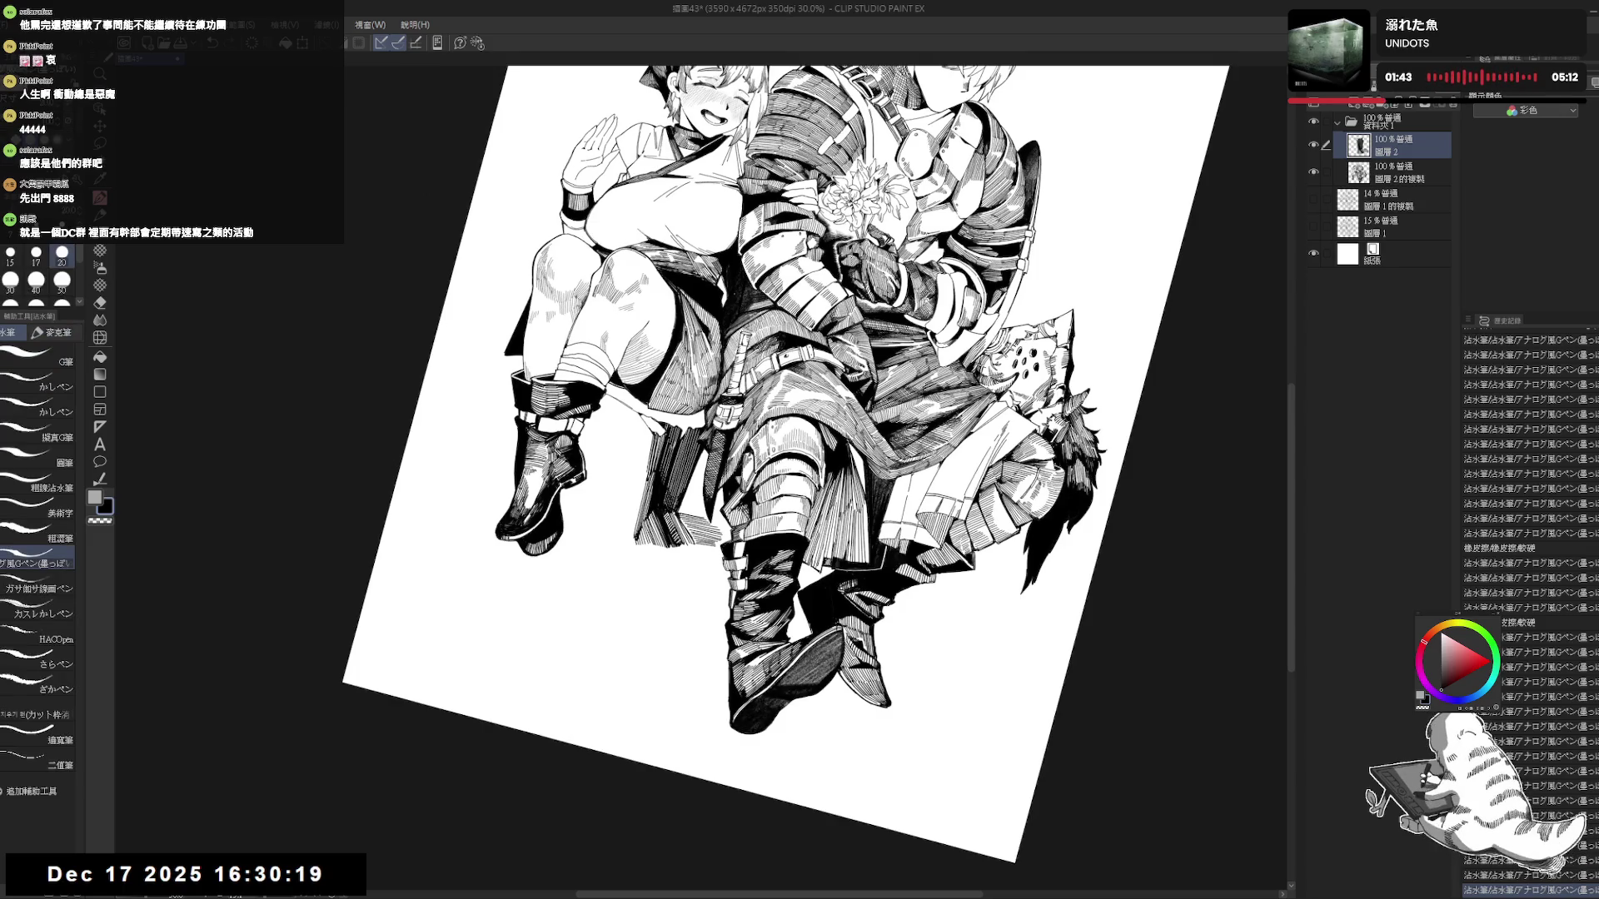
Hatch the chair legs with short strokes, undoing two unwanted strokes.
drag(833, 250, 749, 242)
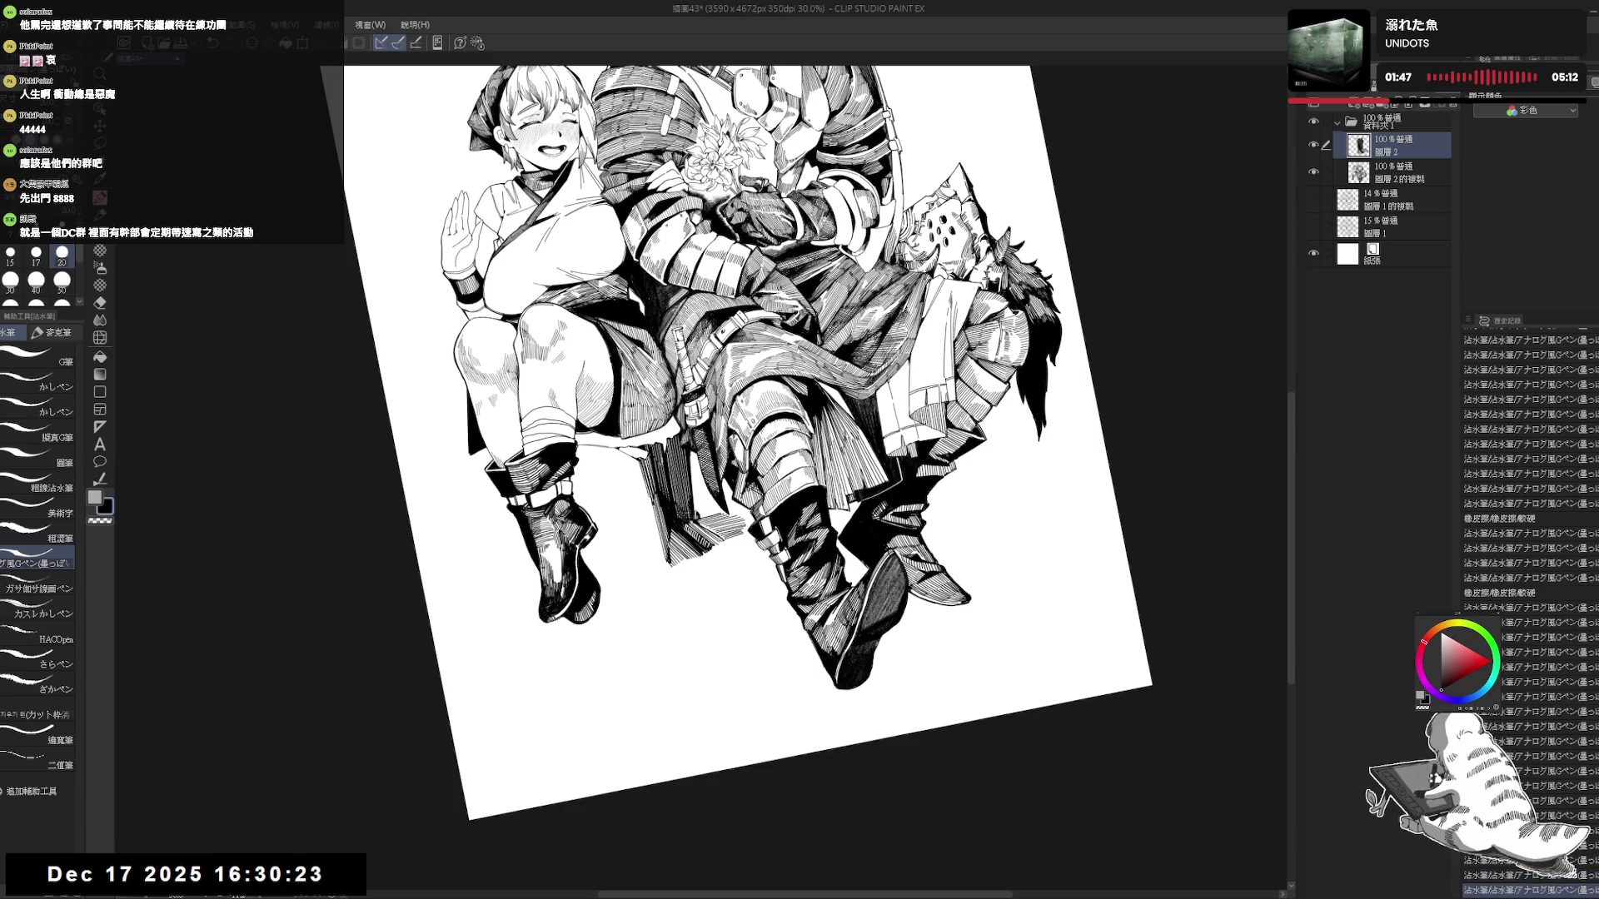
key(ctrl+@)
scroll(730, 433, down, 2)
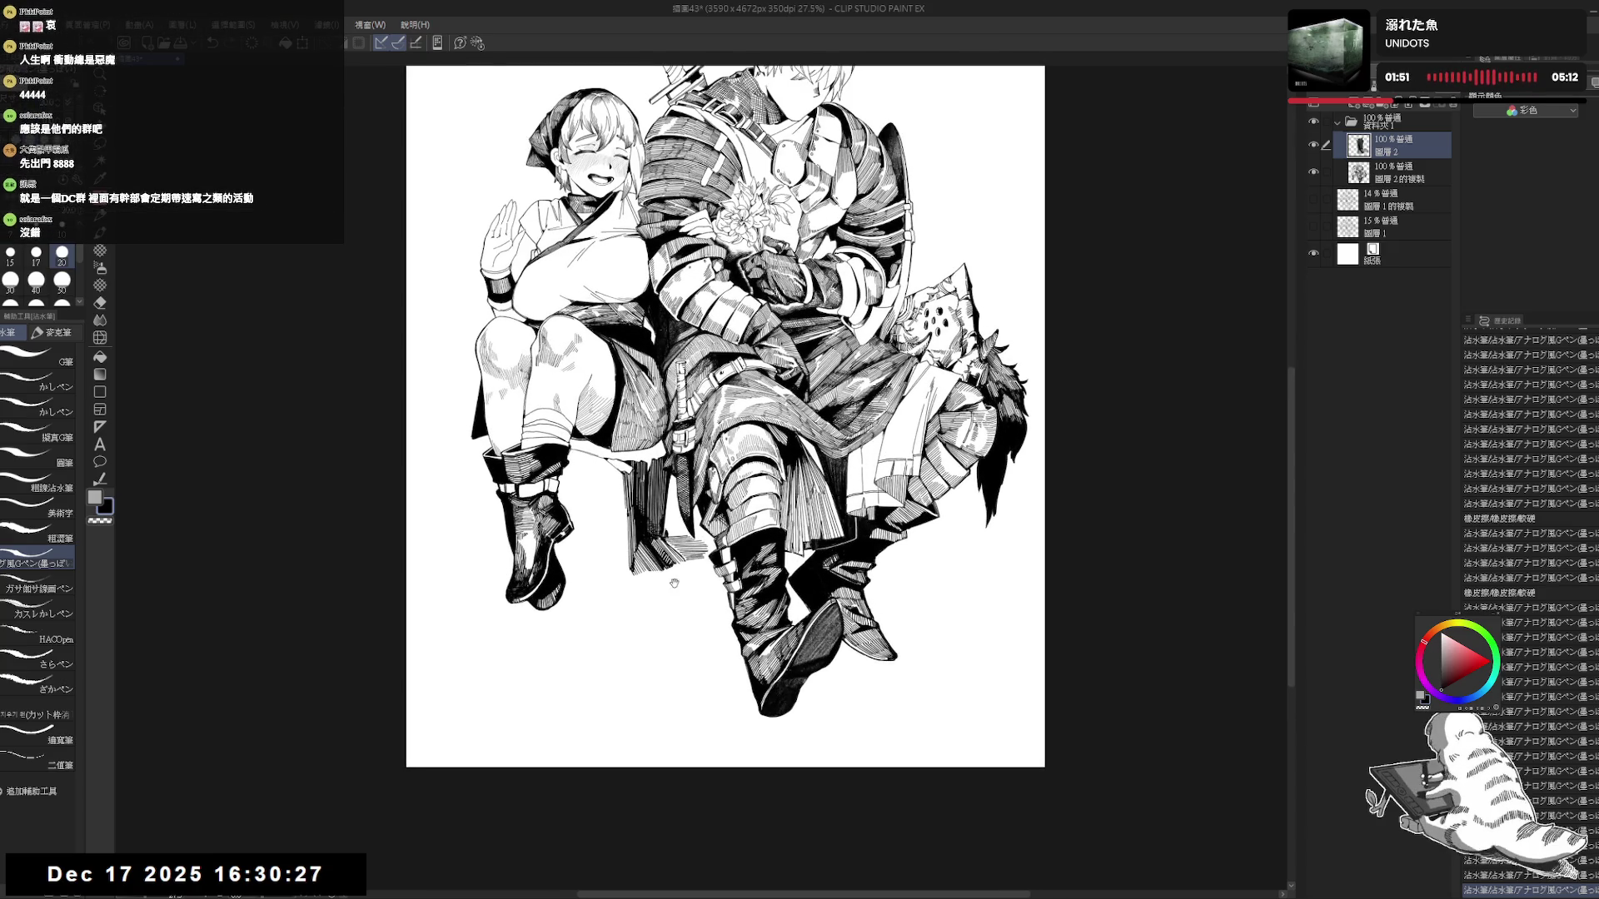
mouse_move(666, 577)
mouse_down()
mouse_move(659, 599)
mouse_move(676, 521)
mouse_move(682, 555)
mouse_move(680, 533)
mouse_up()
mouse_move(680, 512)
mouse_down()
mouse_move(682, 550)
mouse_move(681, 533)
mouse_up()
drag(680, 516, 682, 550)
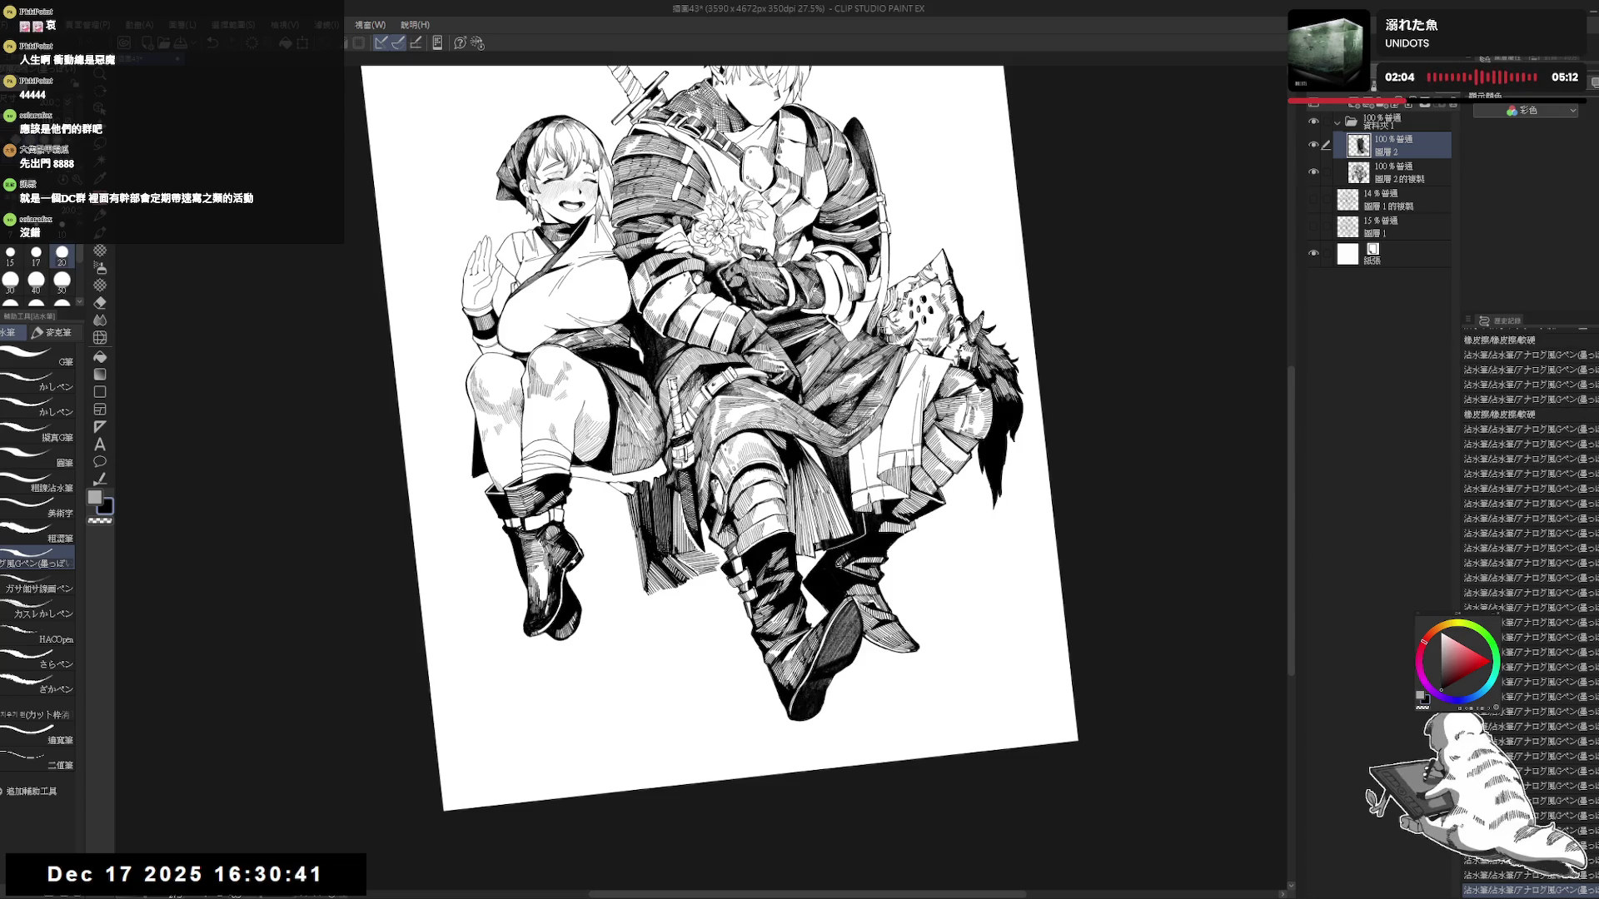
key(^)
key(ctrl+z)
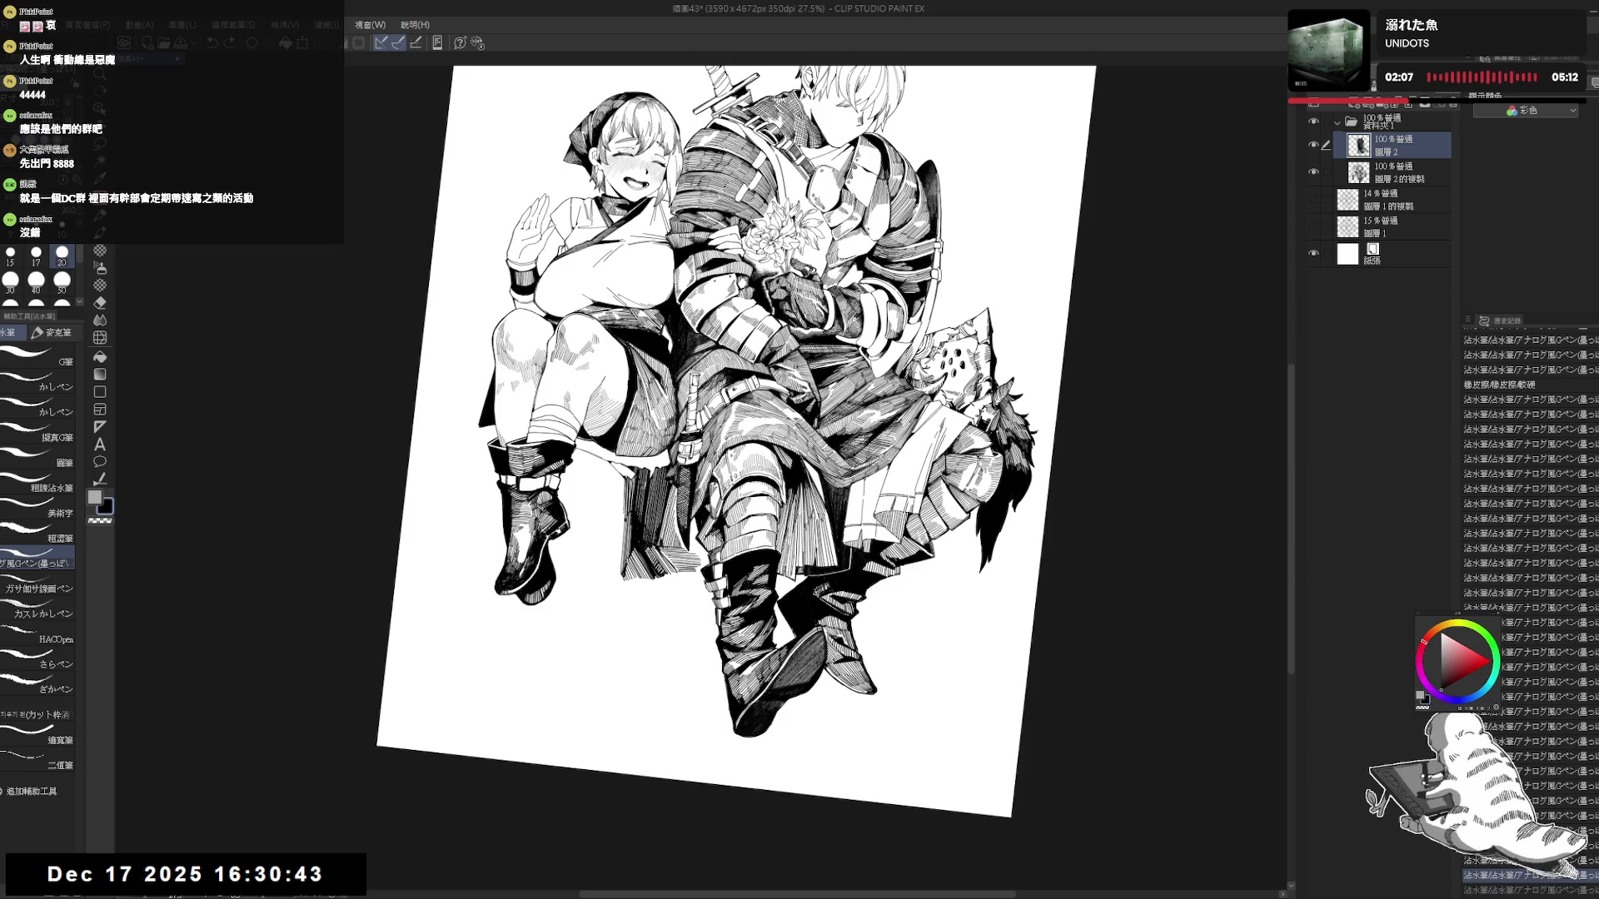
drag(667, 521, 668, 545)
key(ctrl+z)
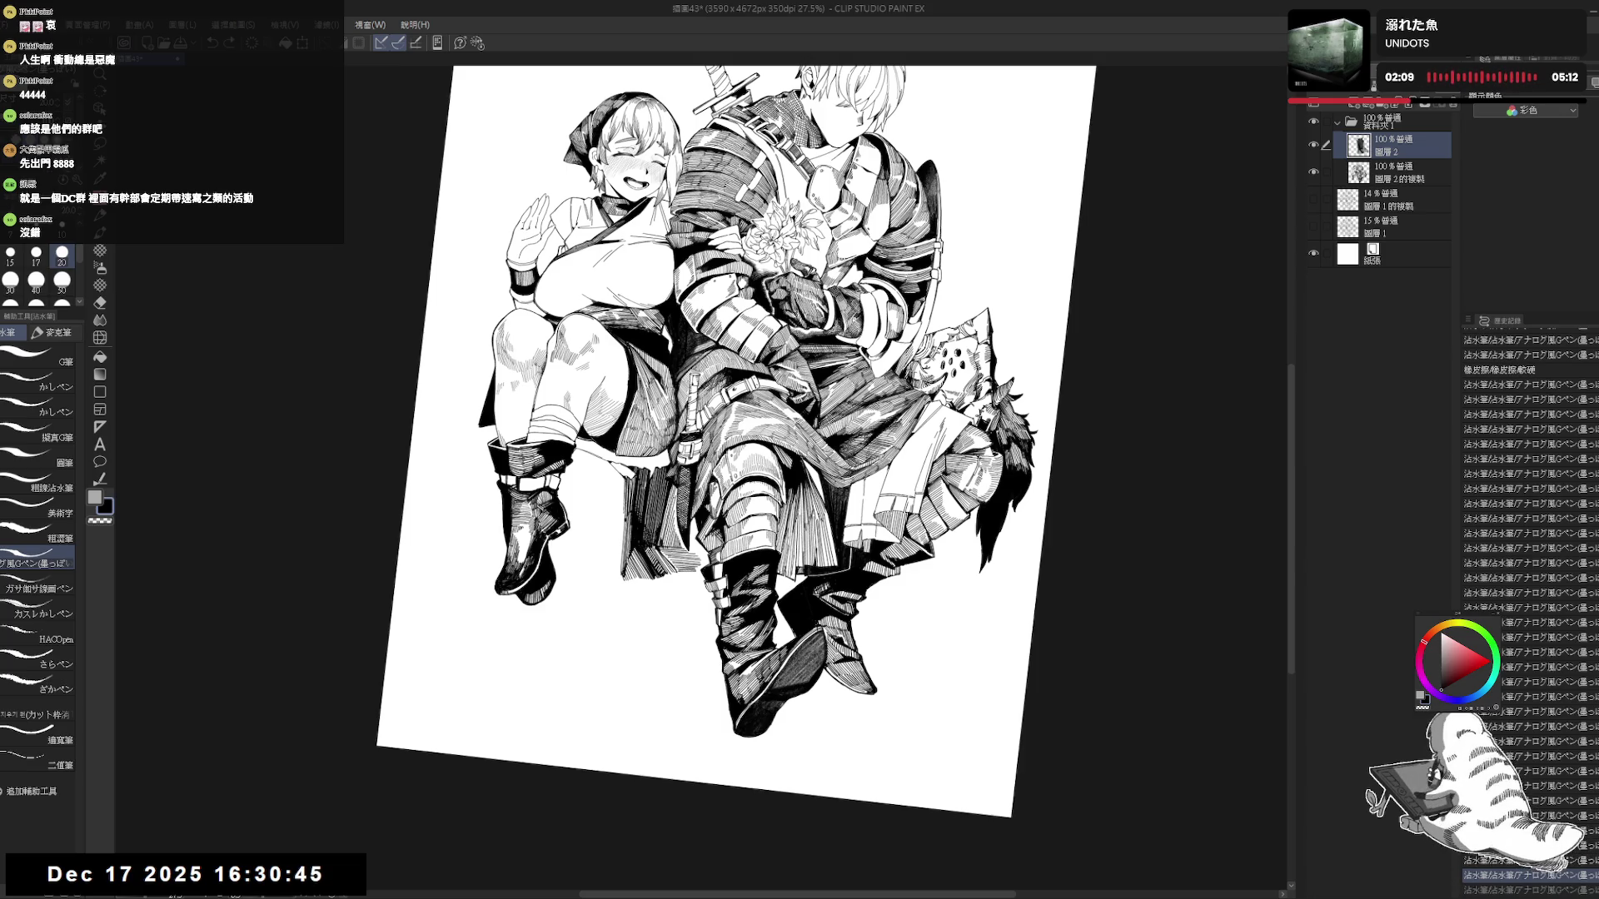
Erase small marks on the knight's knee armour.
key(@)
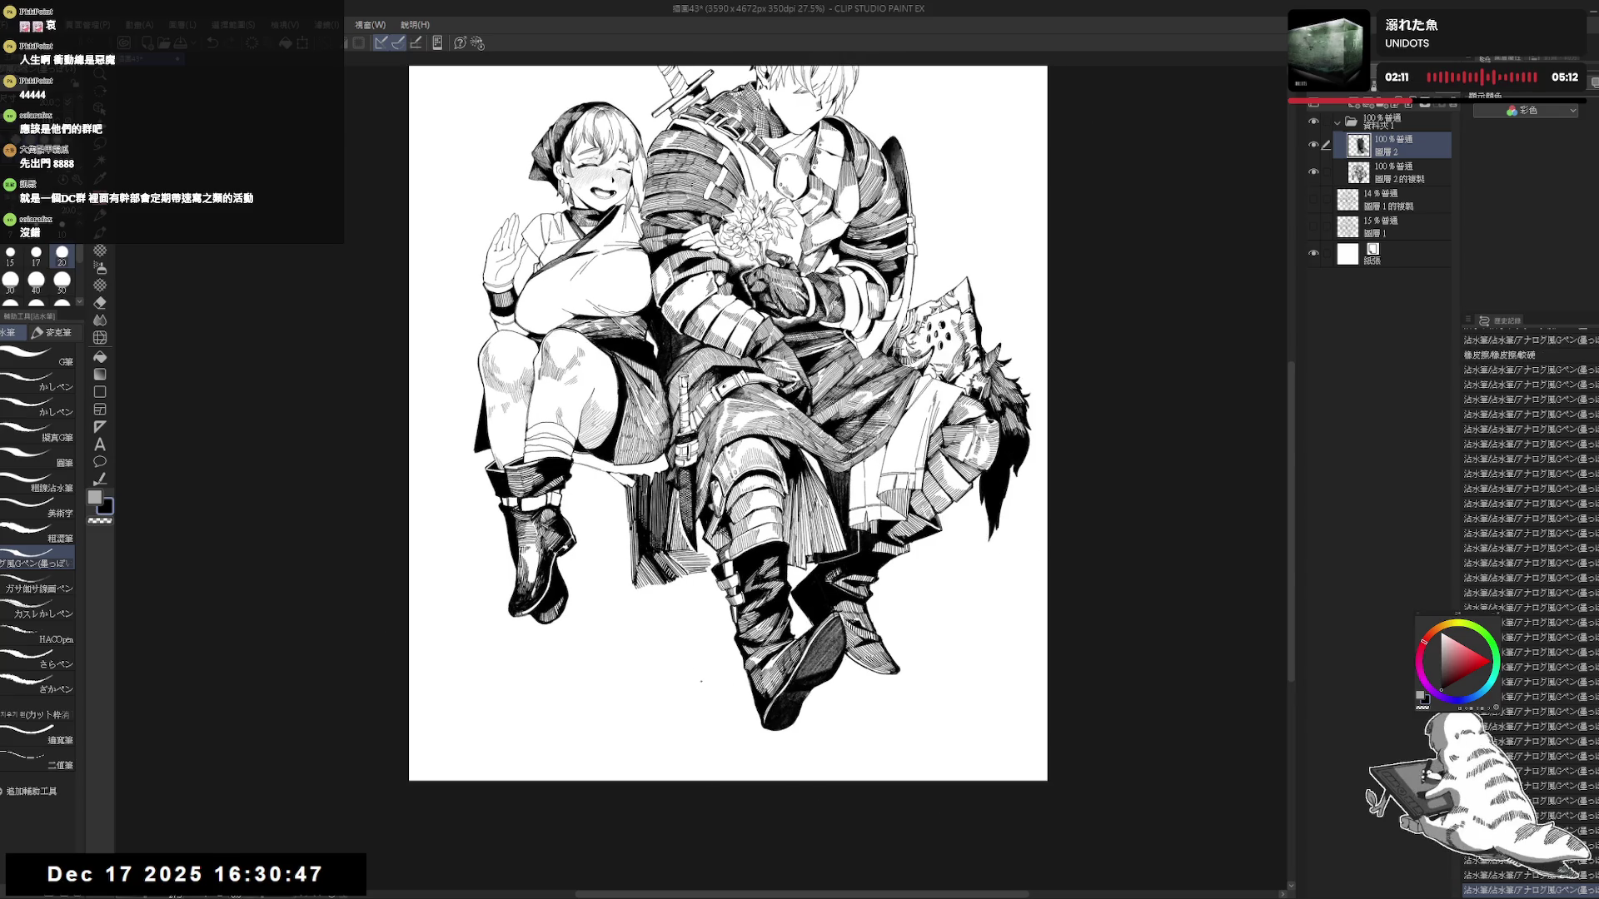
key(^)
key(e)
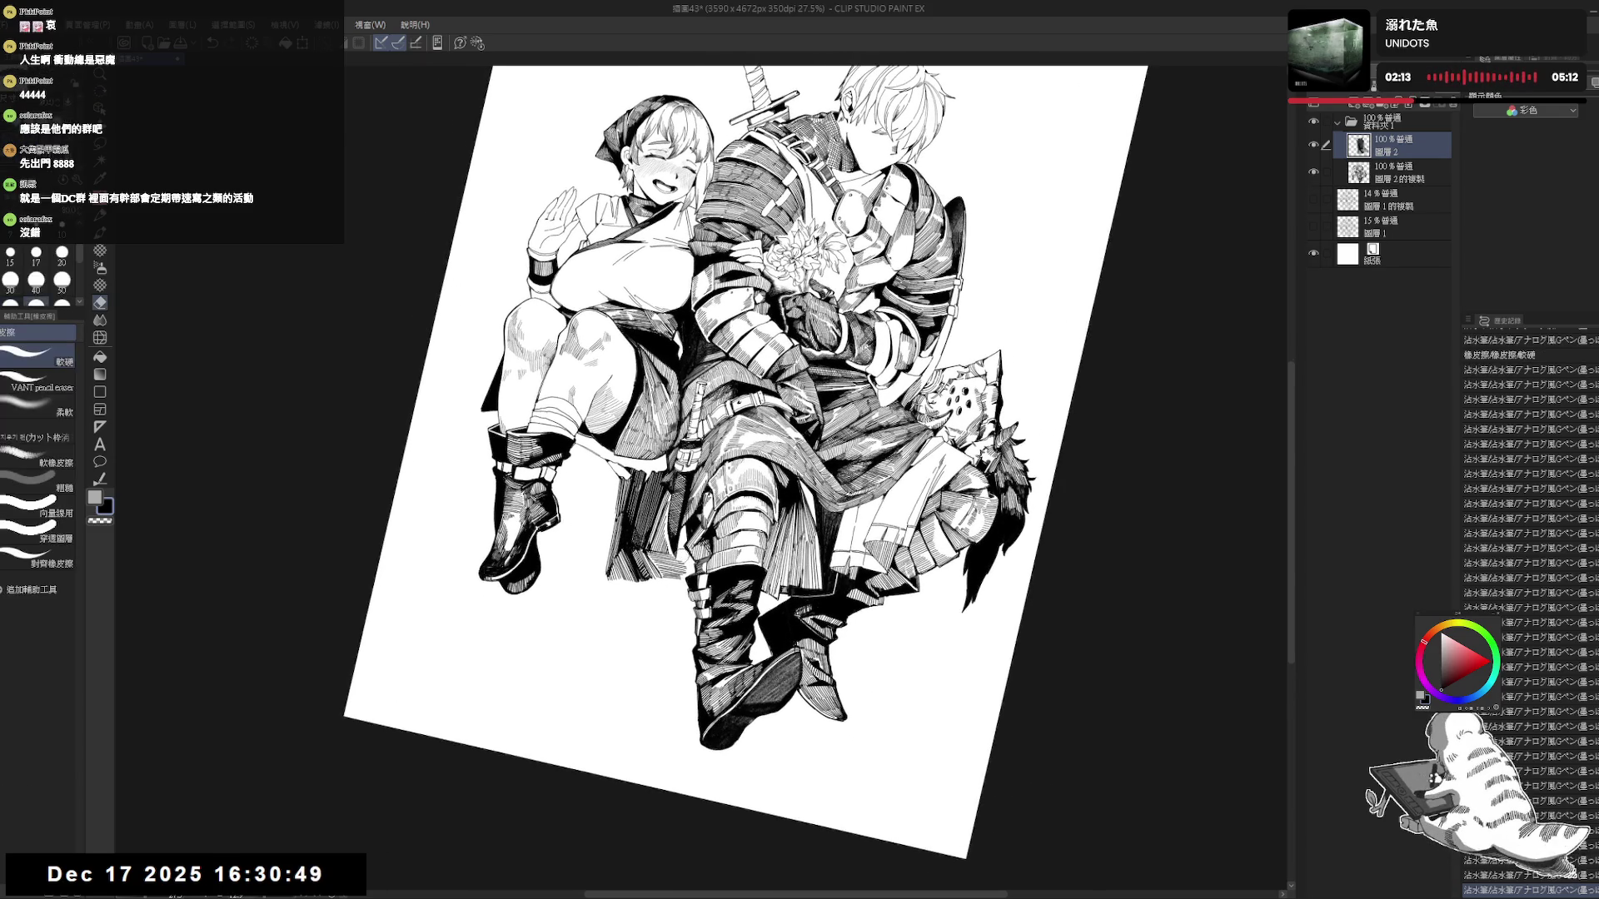
mouse_move(688, 558)
mouse_down()
mouse_move(667, 614)
mouse_move(615, 613)
mouse_move(587, 318)
mouse_move(666, 609)
mouse_up()
key(r)
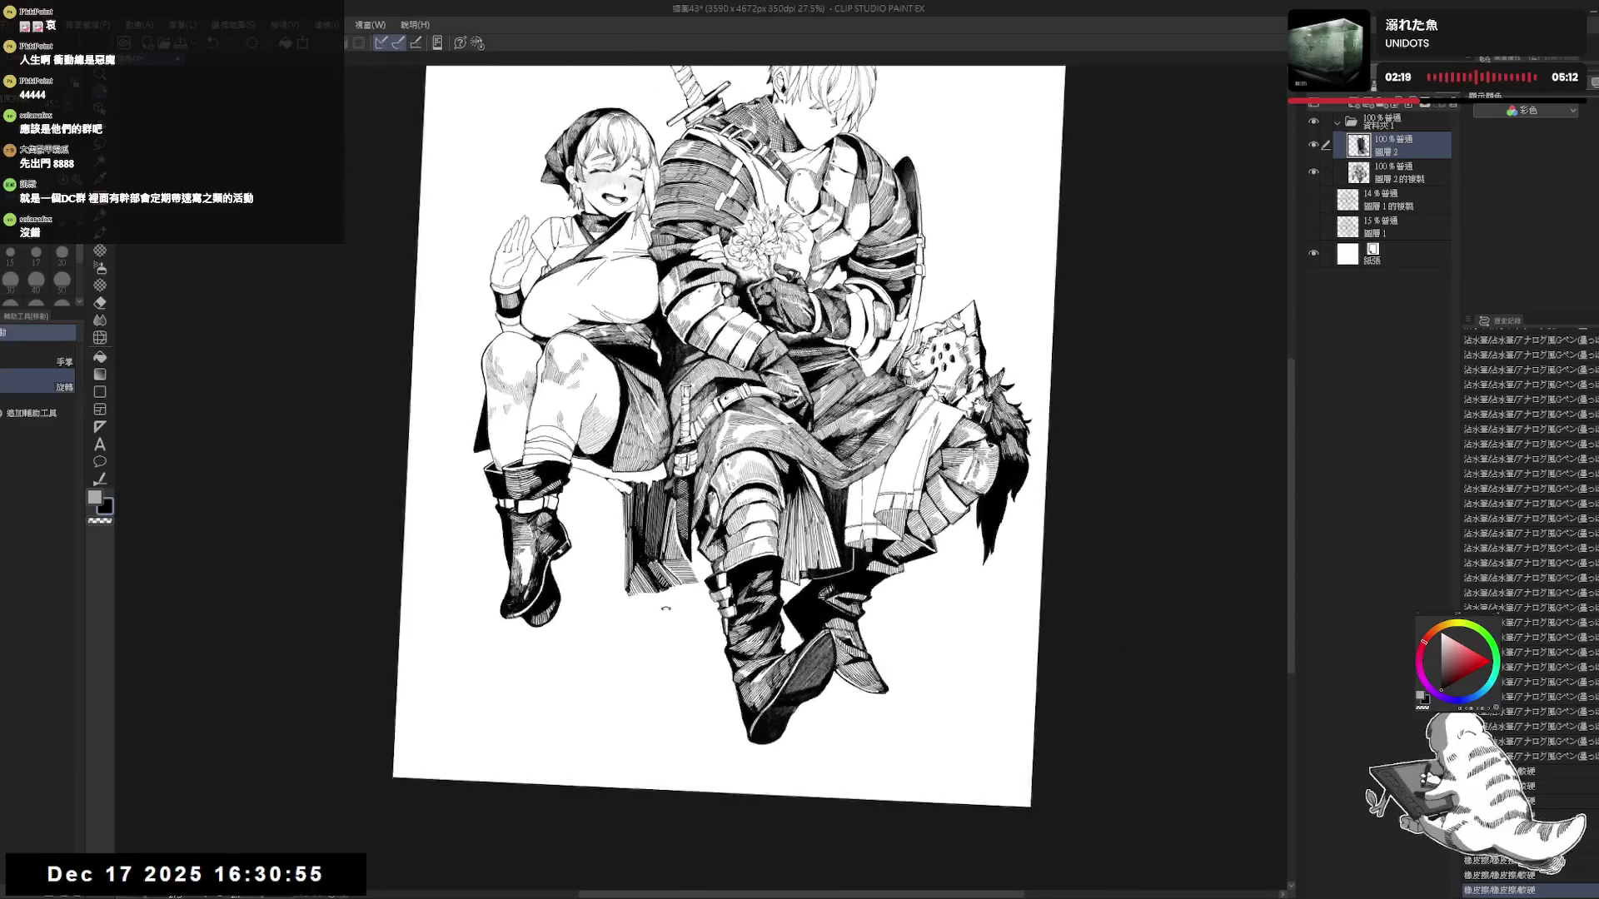
key(p)
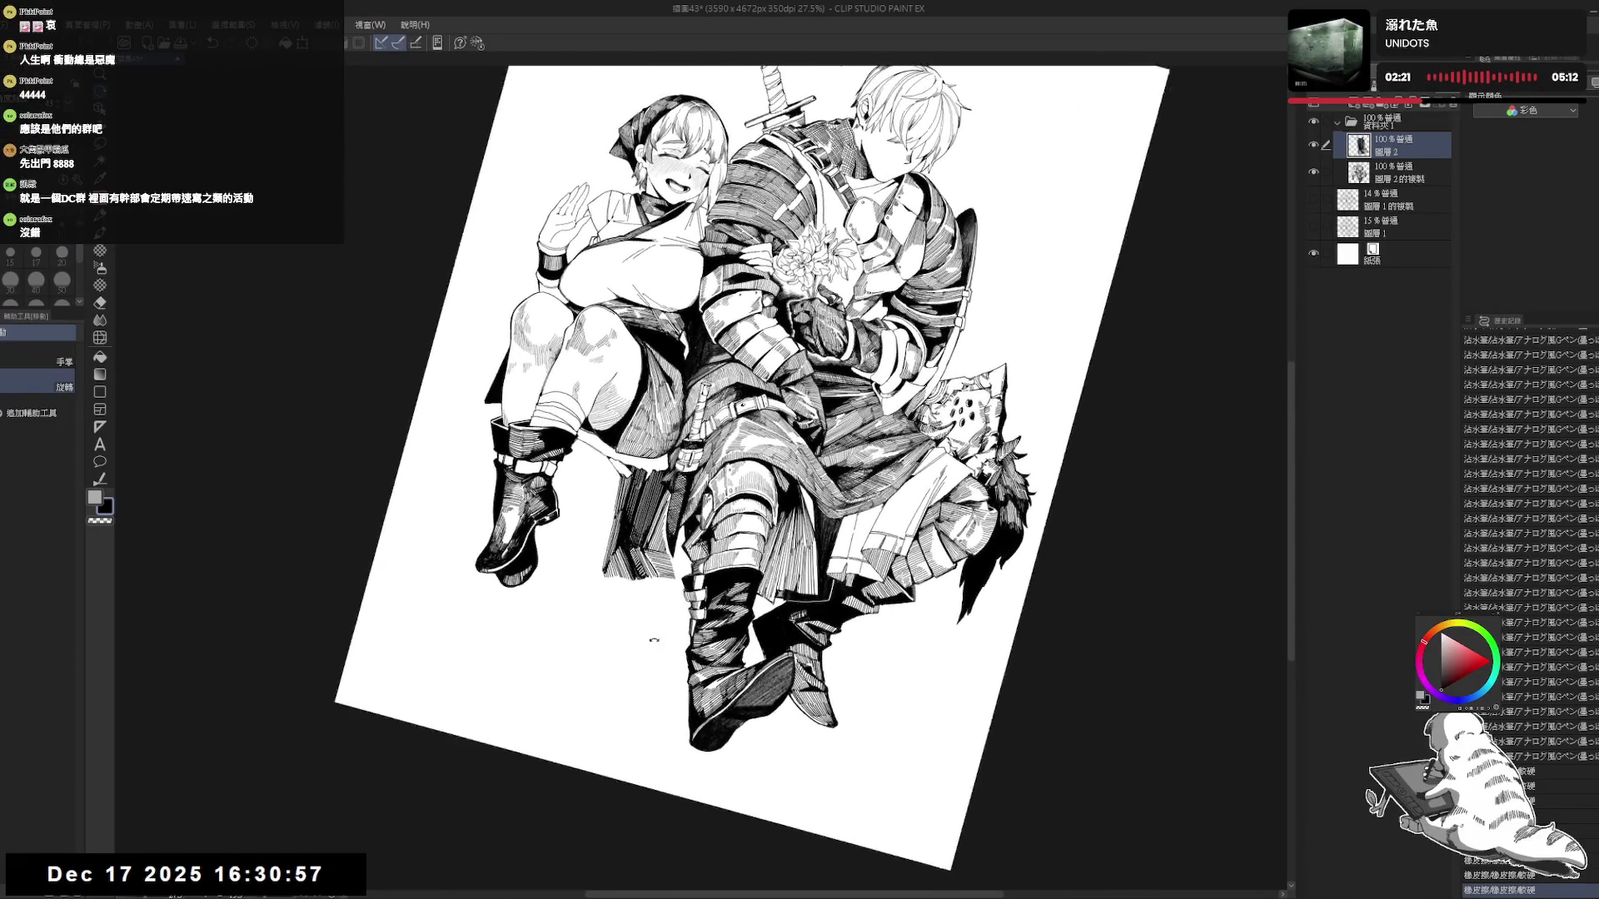
key(e)
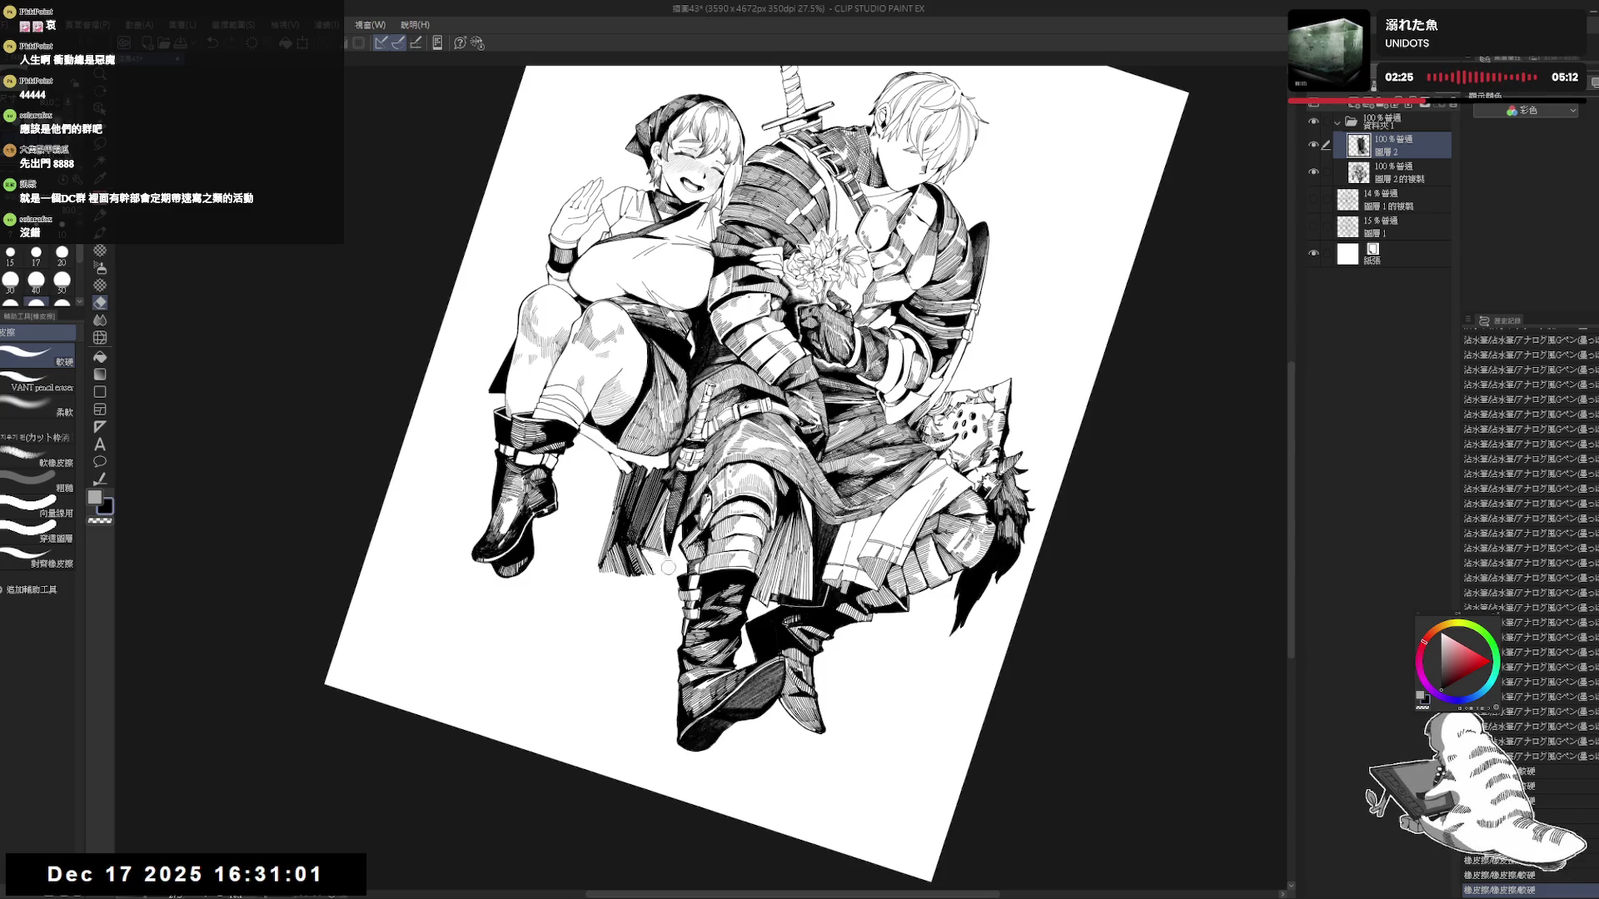
key(r)
scroll(652, 530, up, 2)
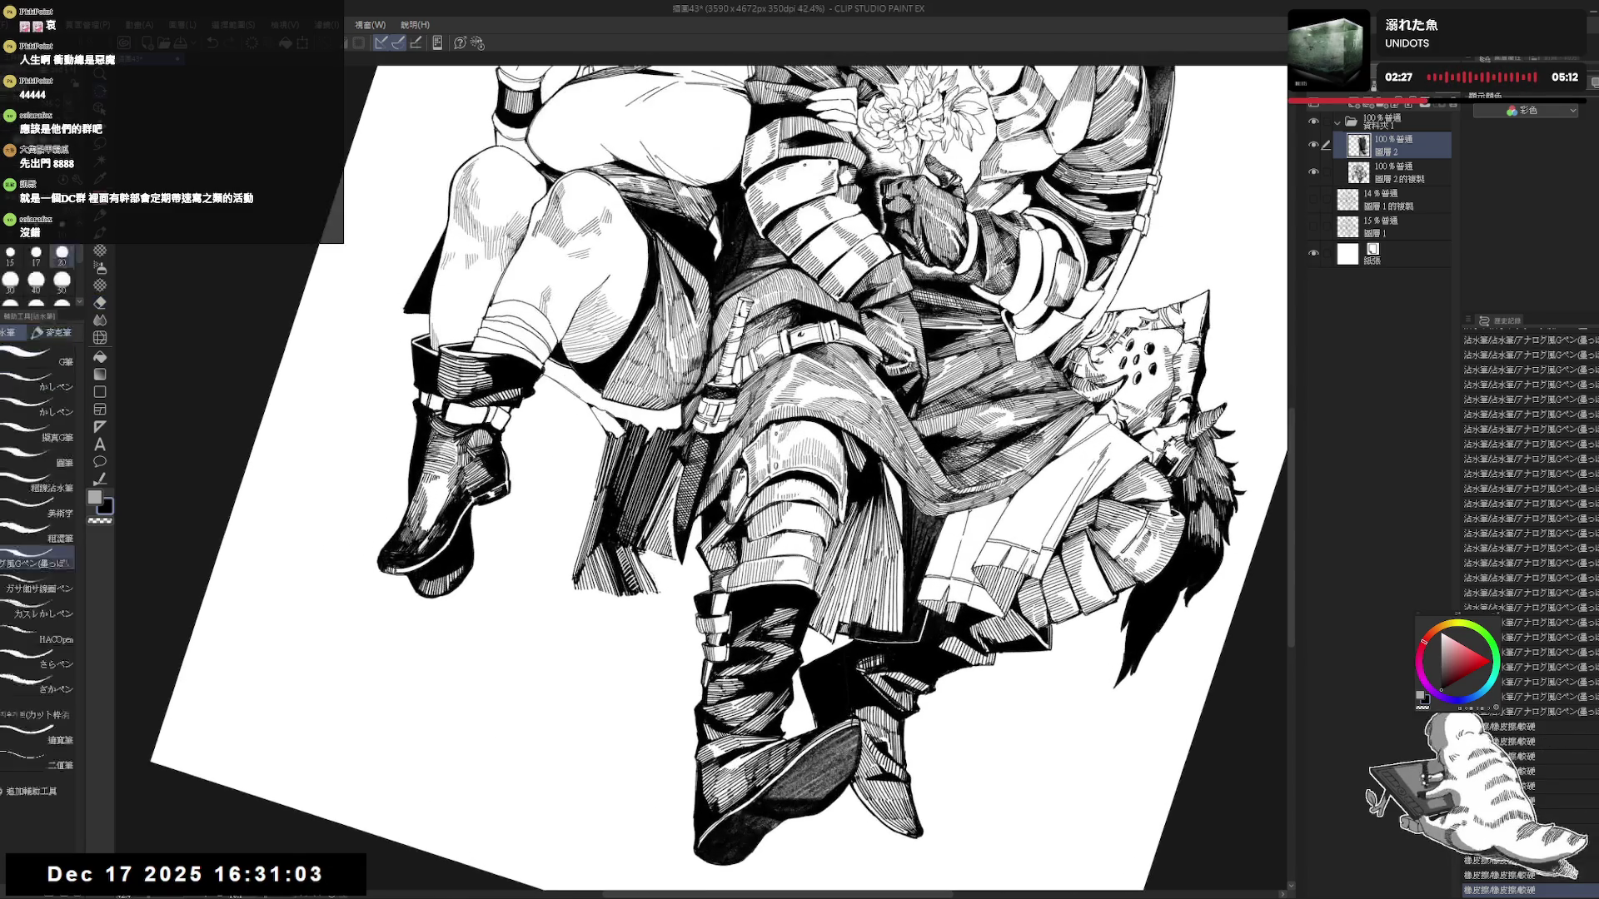
key(e)
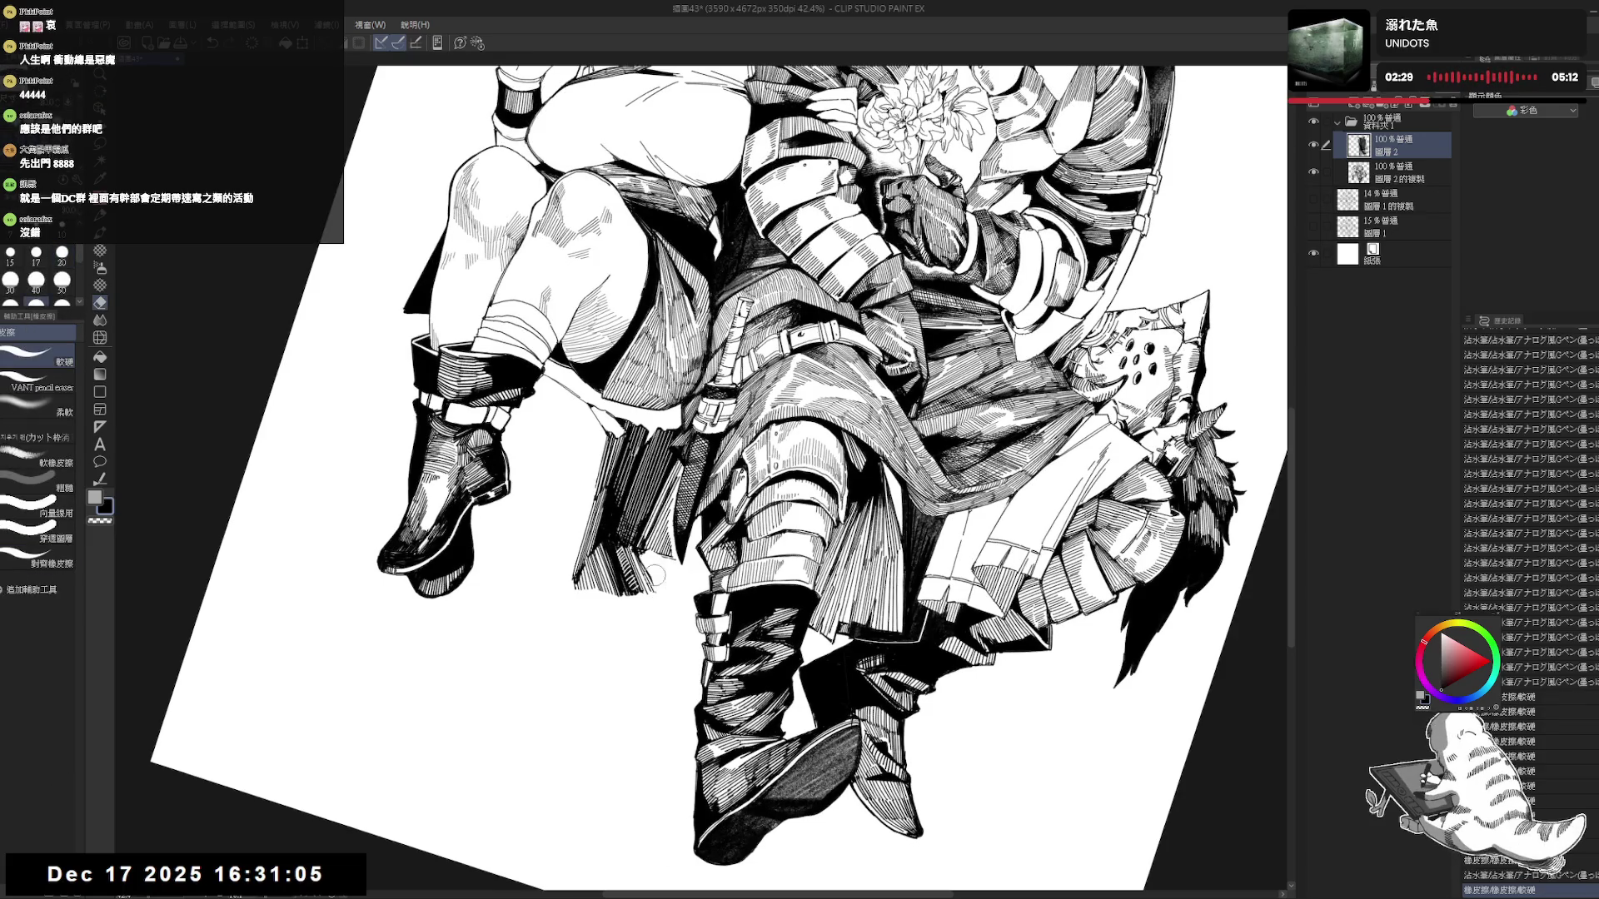
key(p)
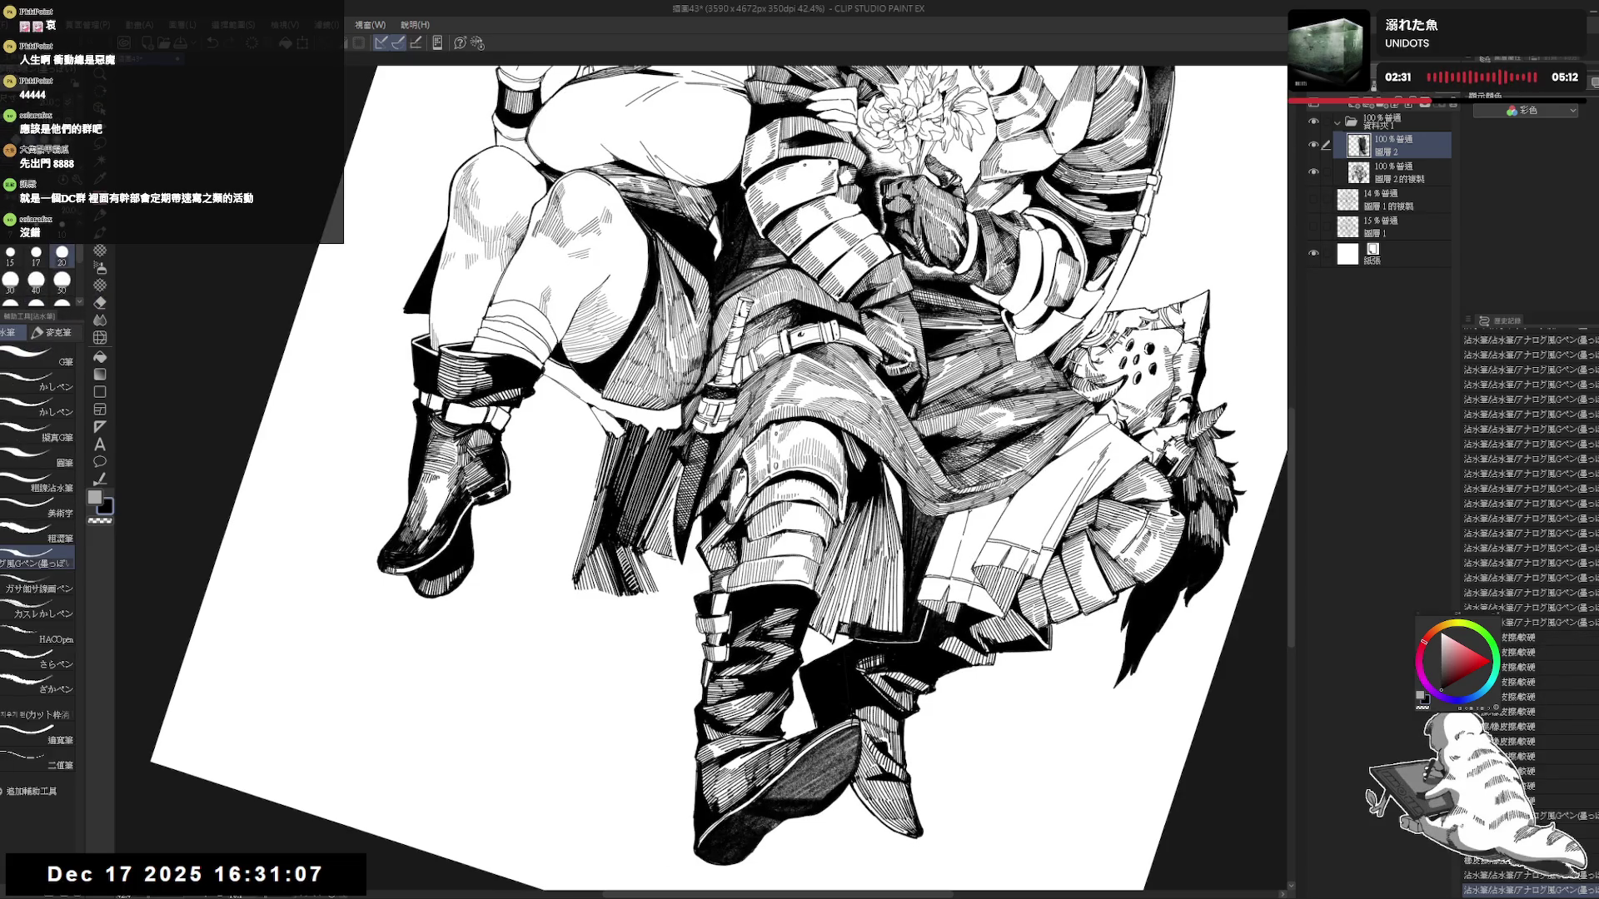
Add two more hatch strokes, then erase excess hatching on the knight's skirt.
drag(660, 551, 659, 581)
mouse_move(665, 551)
mouse_down()
mouse_move(660, 581)
mouse_move(689, 593)
mouse_move(688, 567)
mouse_move(707, 565)
mouse_up()
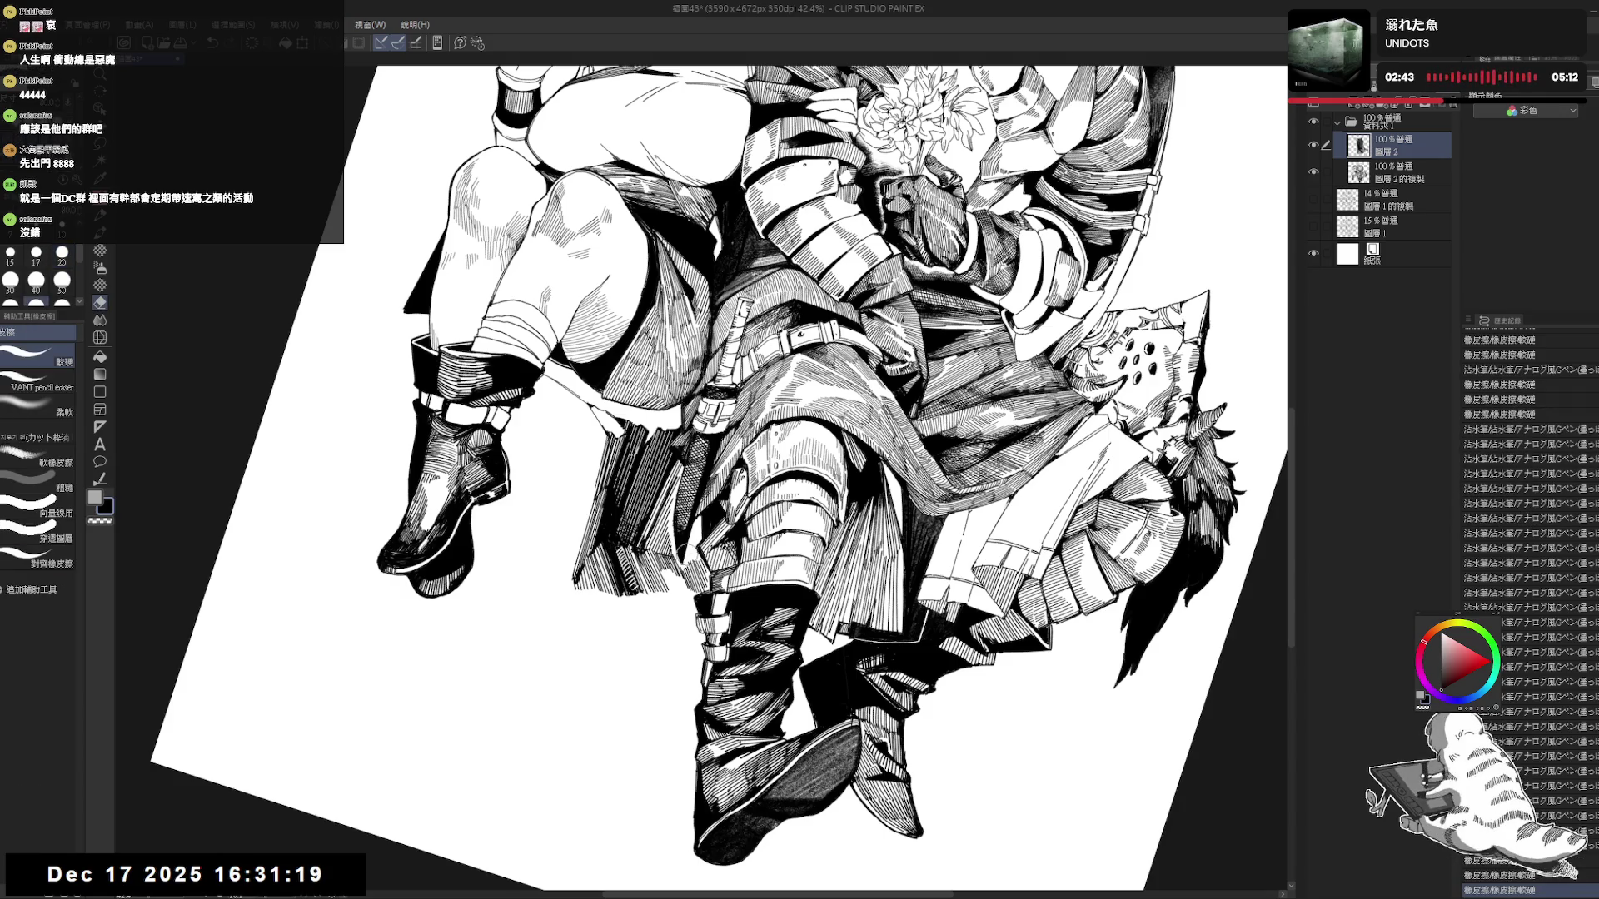
key(ctrl+@)
key(e)
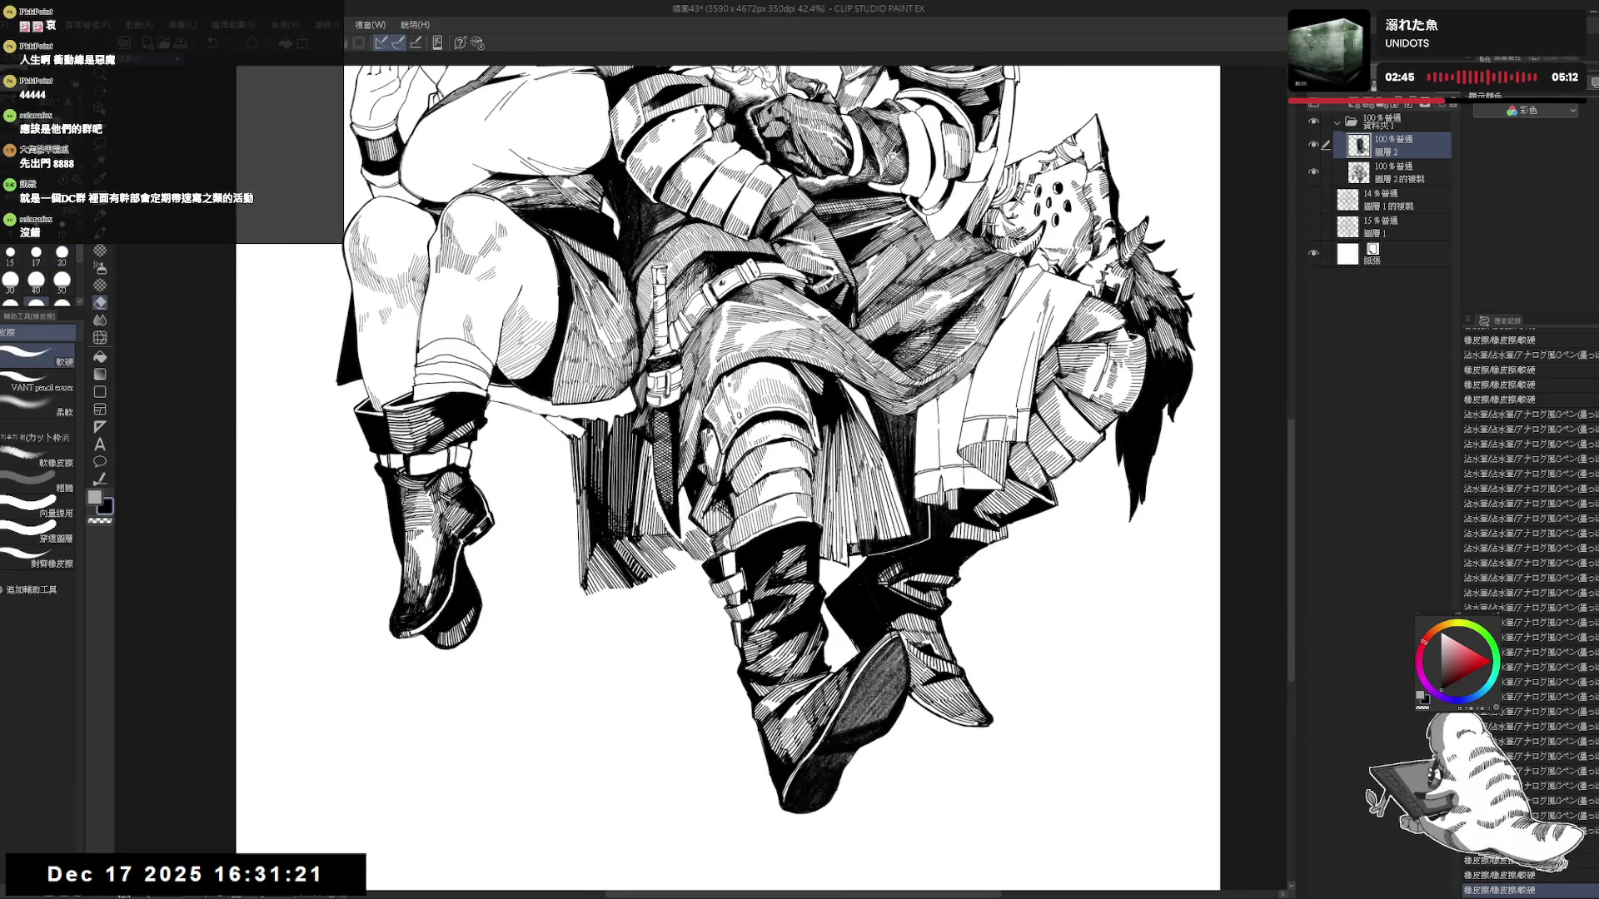
mouse_move(689, 516)
mouse_down()
mouse_move(722, 560)
mouse_move(690, 577)
mouse_up()
Rotate the canvas slightly, undo a stroke, and straighten the view again.
key(p)
scroll(697, 562, down, 2)
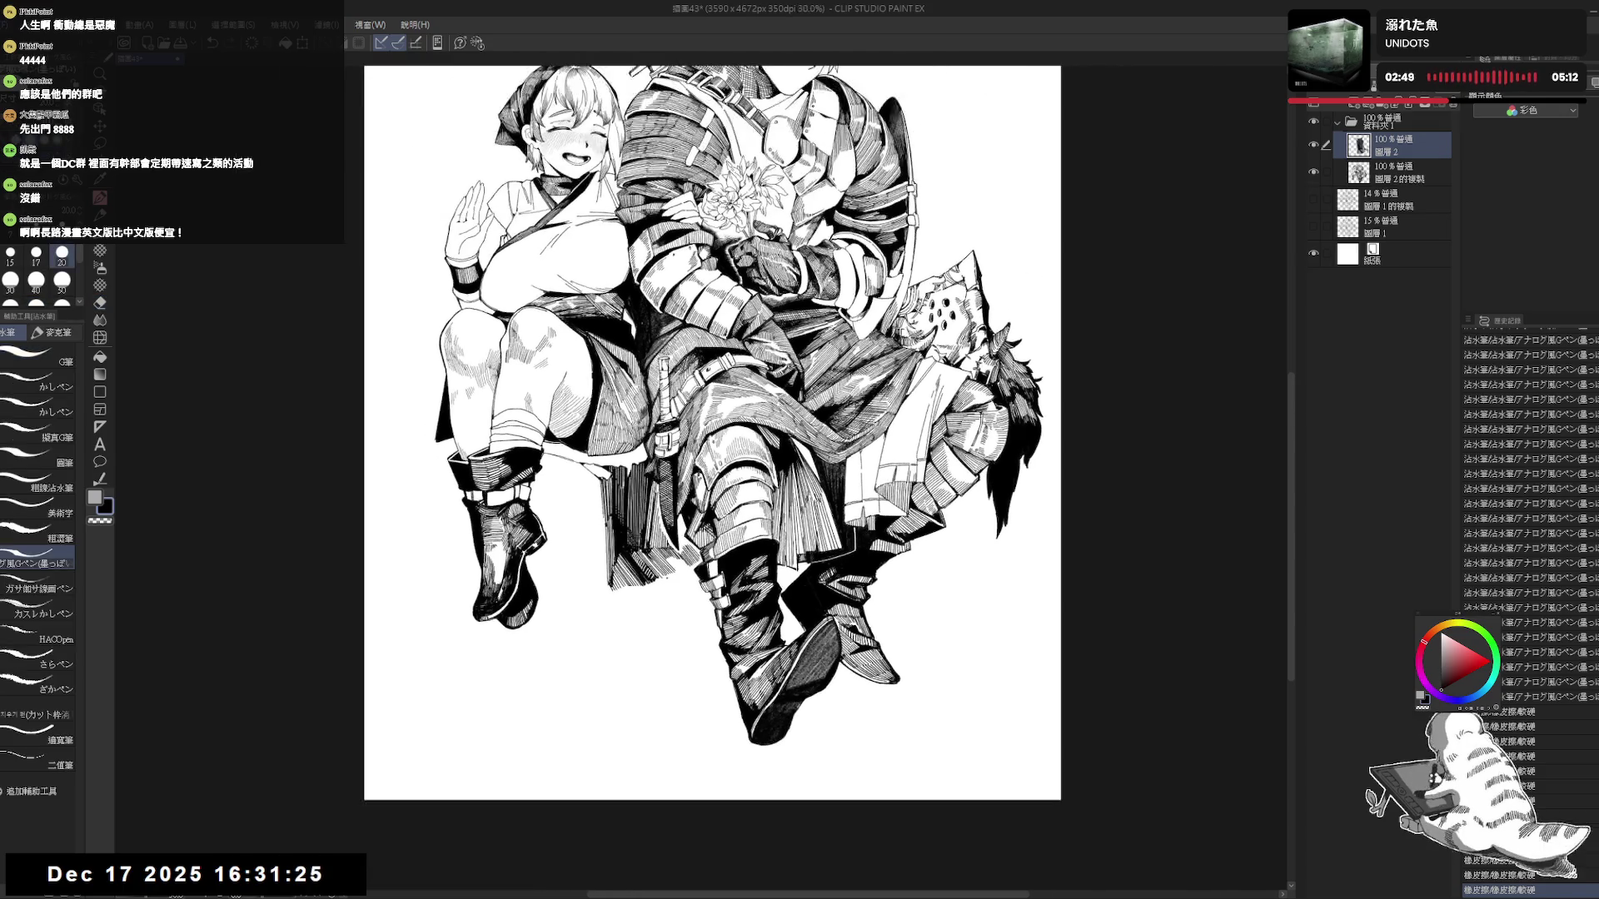
drag(664, 576, 670, 567)
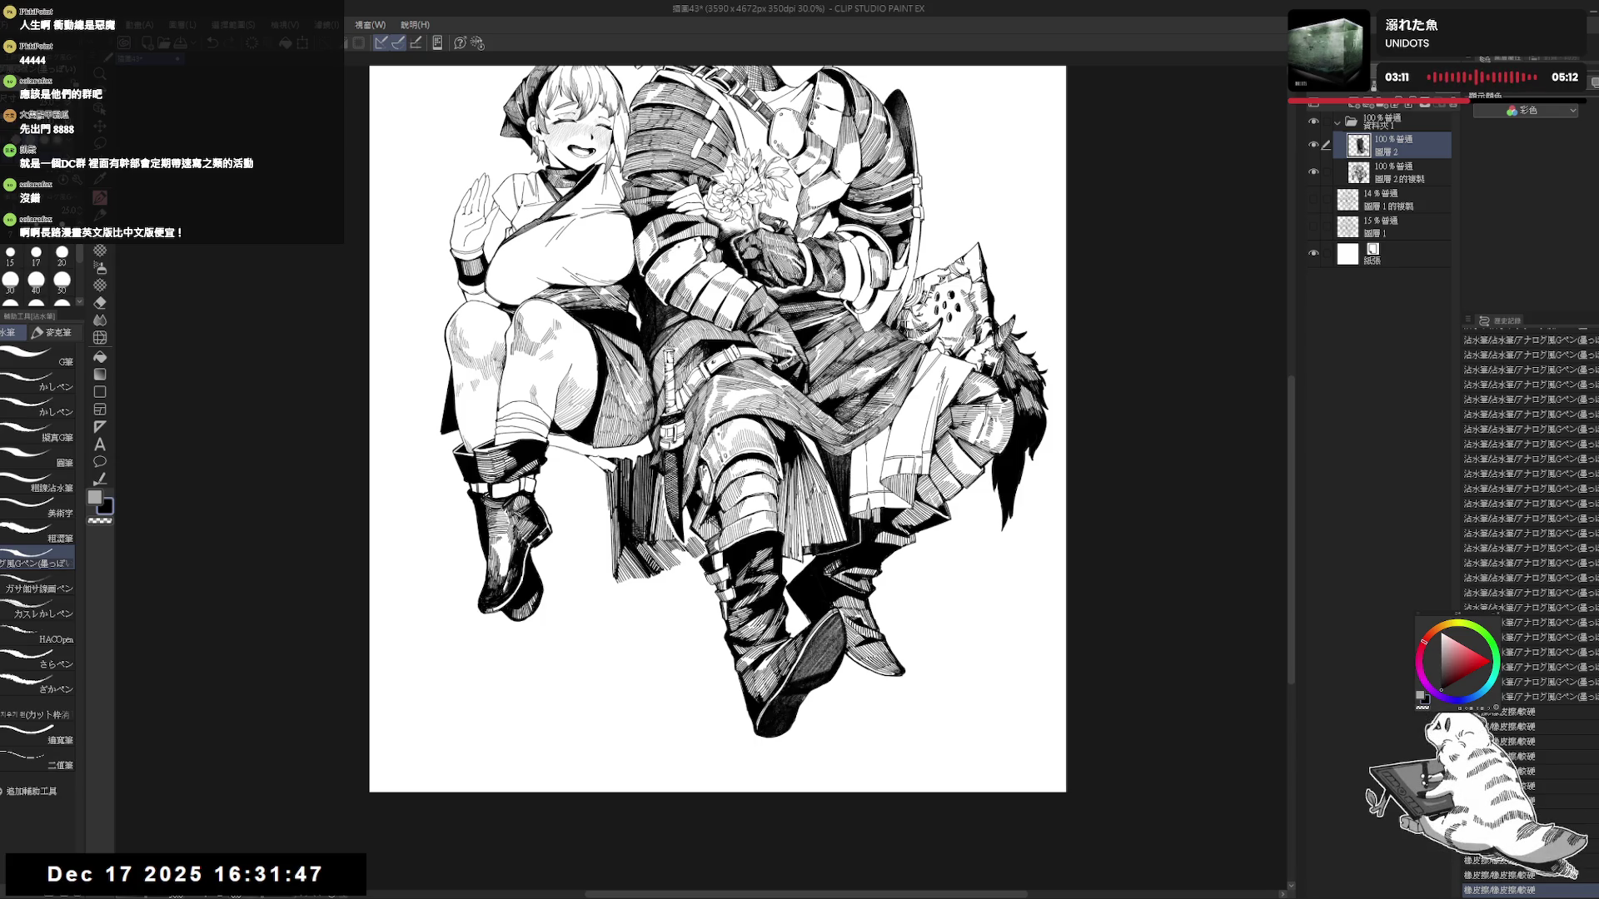
mouse_move(666, 587)
mouse_down()
mouse_move(631, 623)
mouse_move(646, 563)
mouse_move(644, 583)
mouse_up()
key(ctrl+z)
key(ctrl+z)
key(ctrl+z)
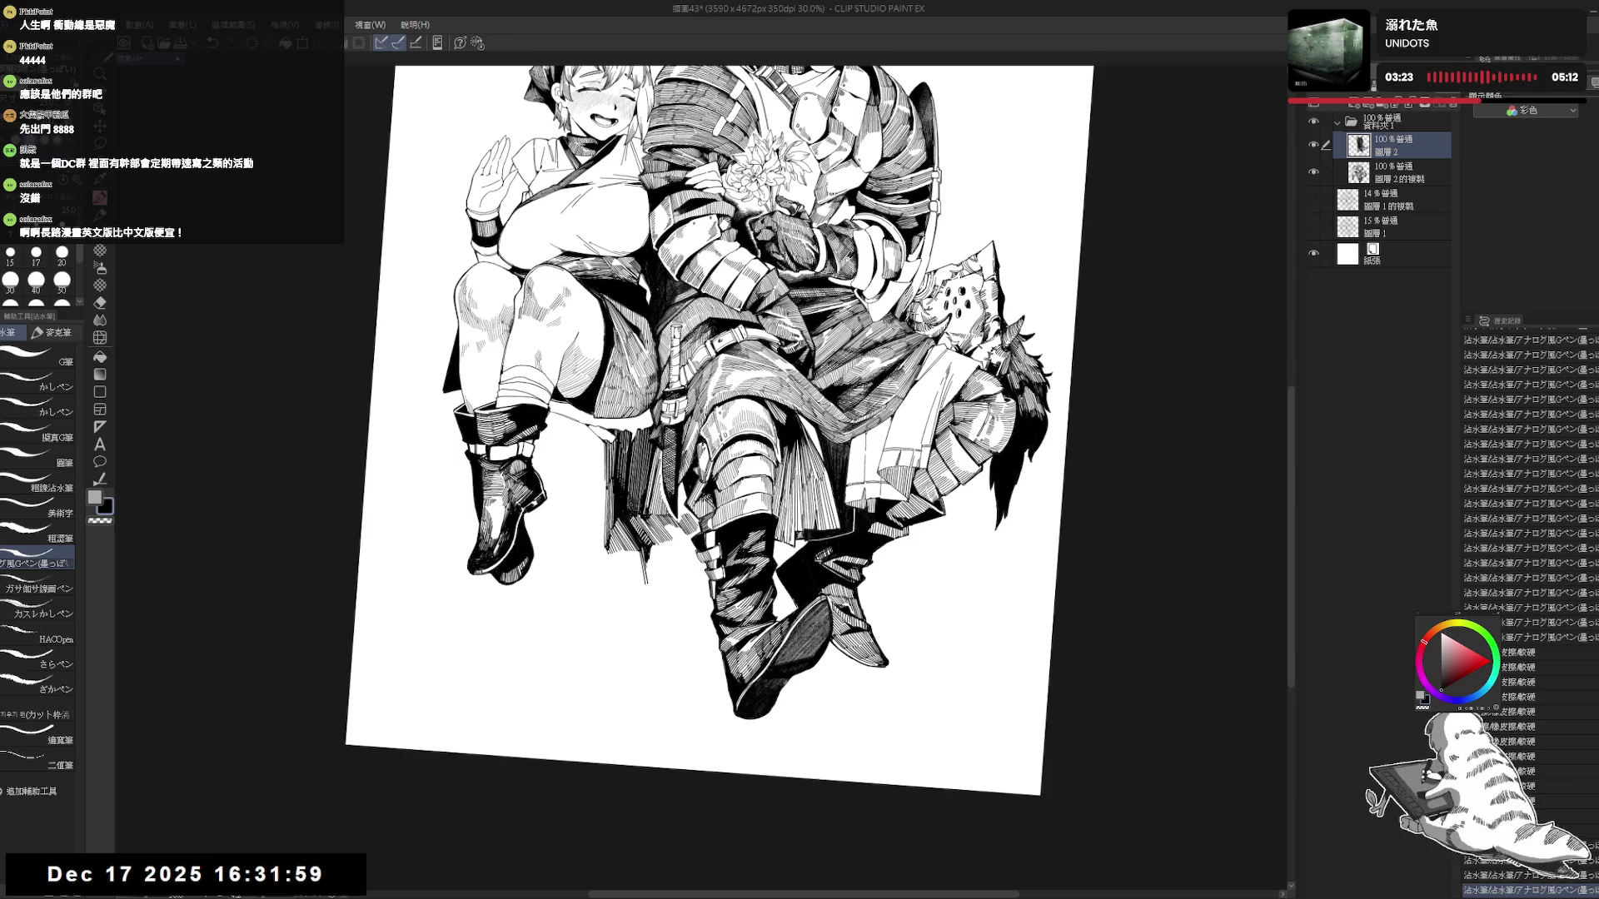
key(ctrl+at)
Add two small ink strokes near the knight's legs and erase two stray marks.
key(e)
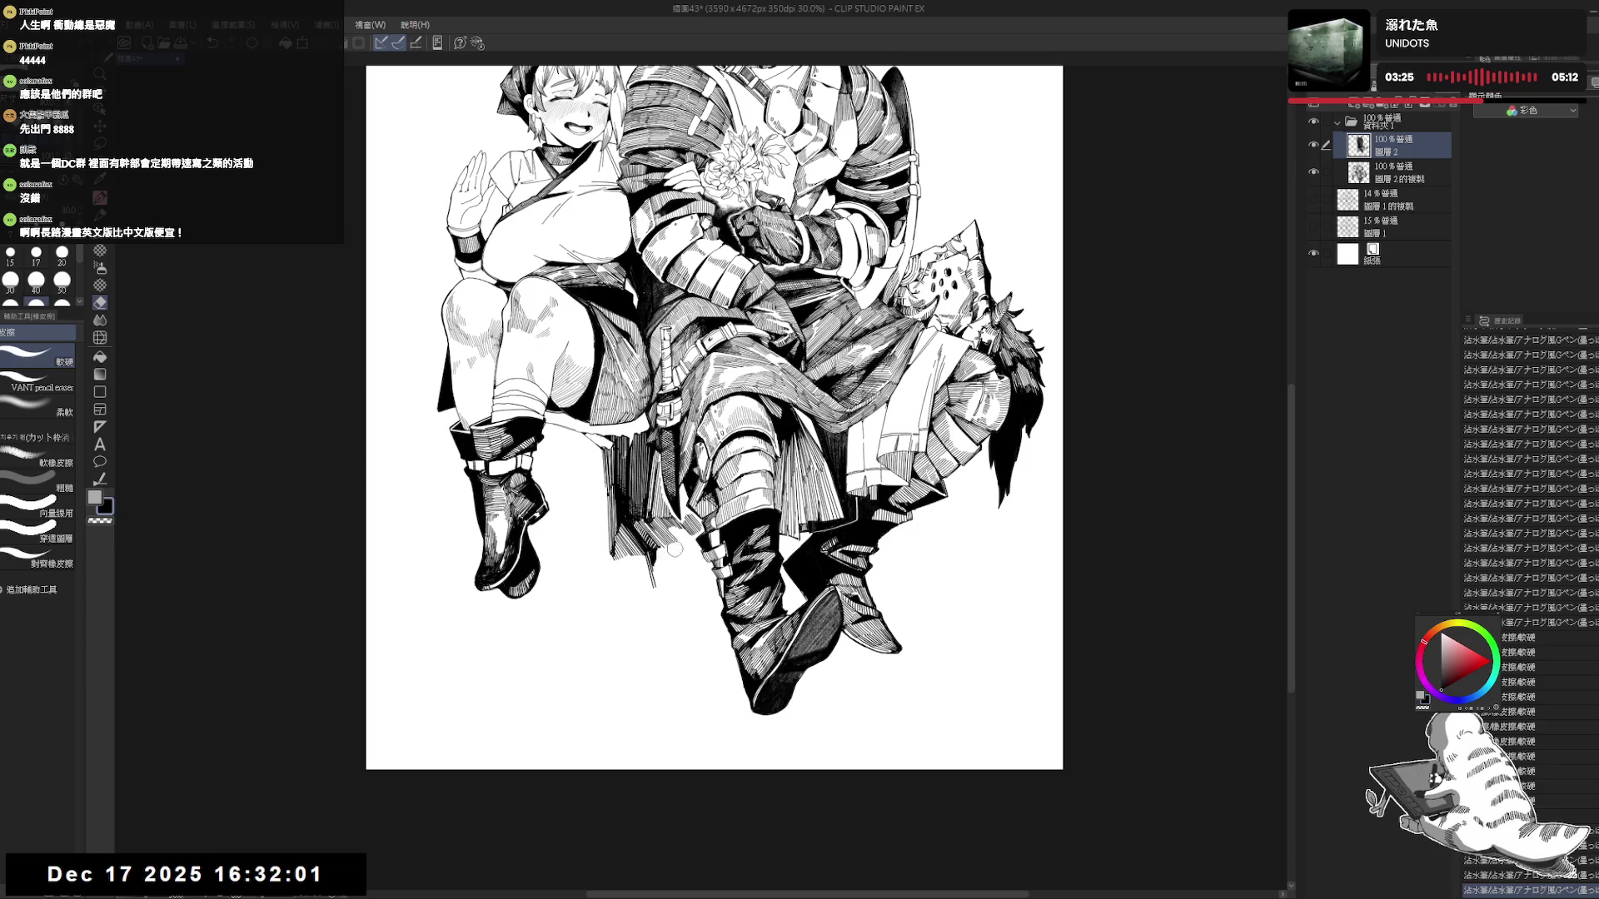
key(p)
drag(663, 550, 700, 582)
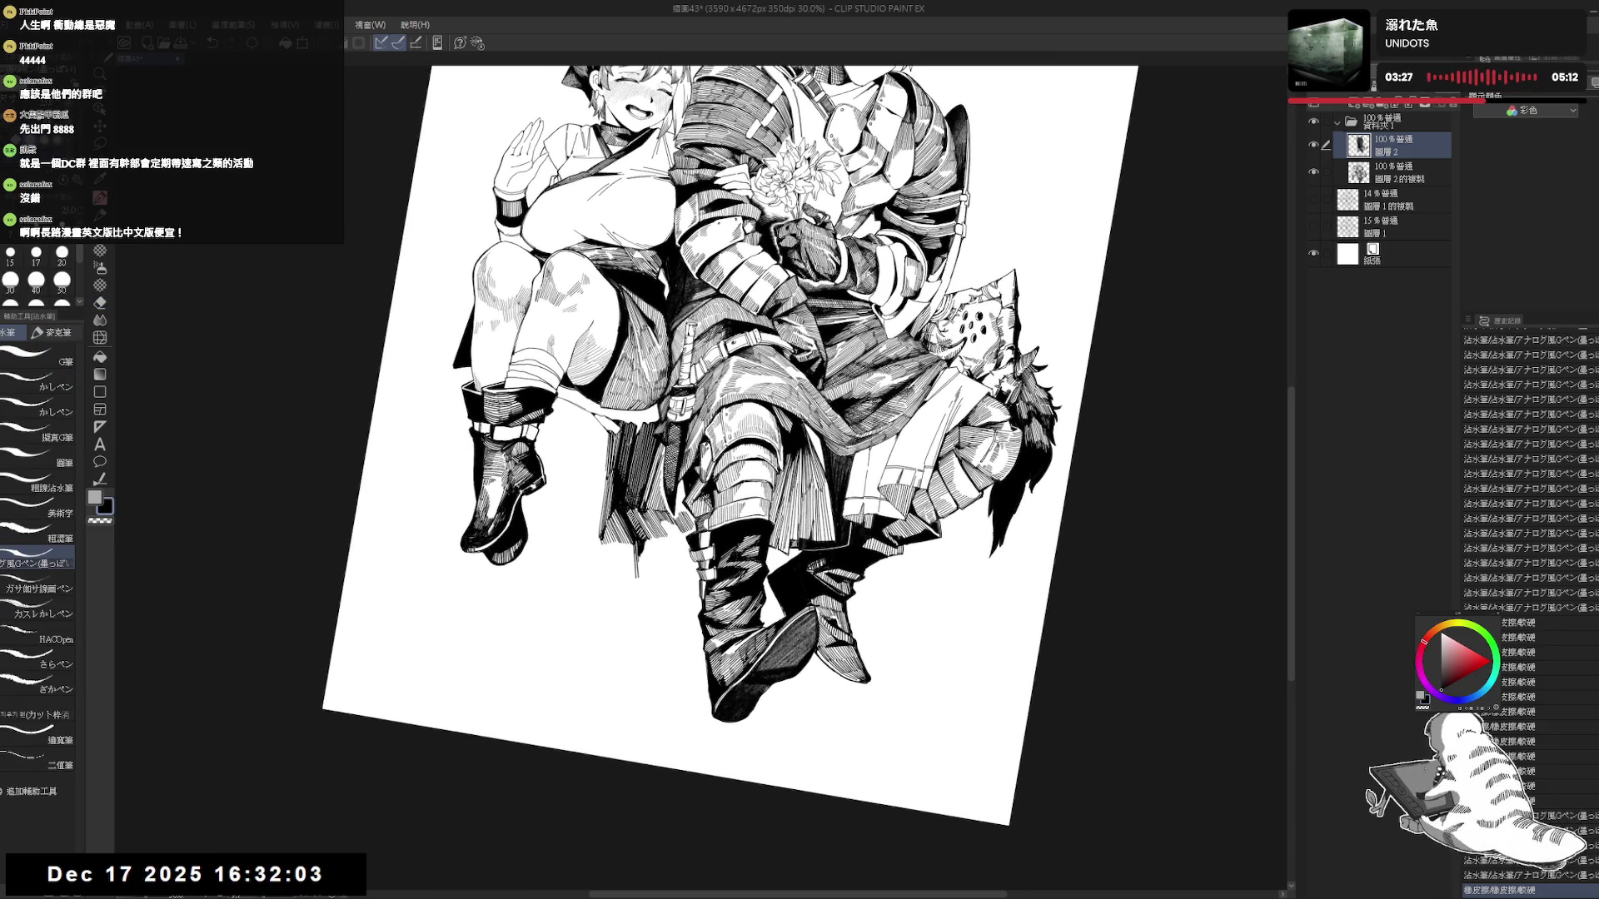
click(660, 539)
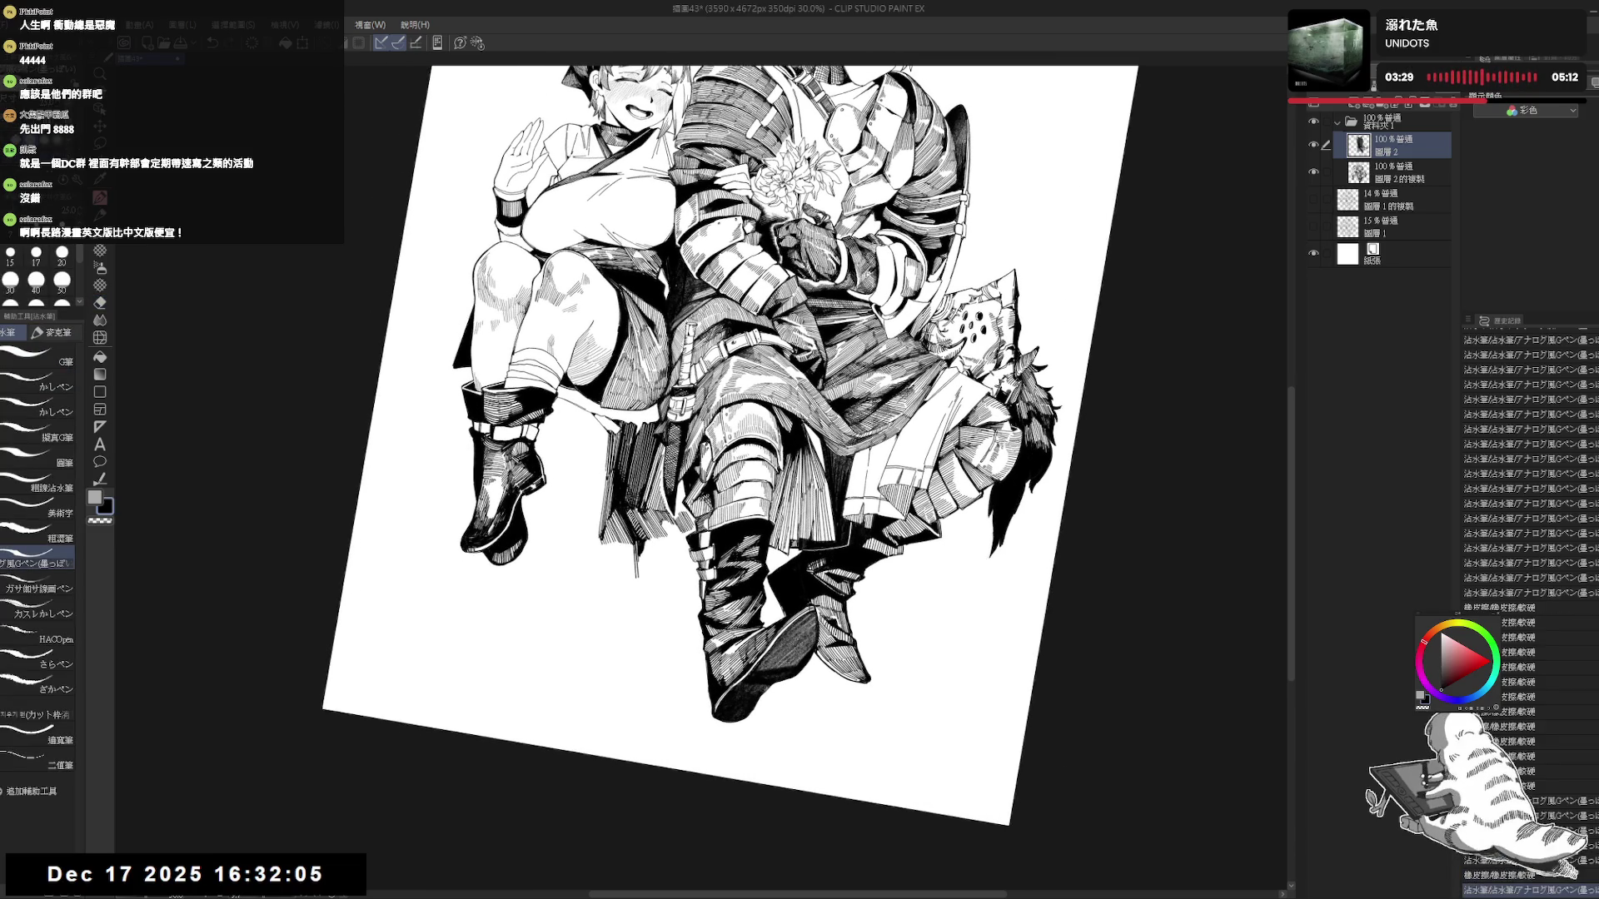
click(667, 545)
key(ctrl+@)
key(e)
click(680, 543)
click(676, 539)
key(p)
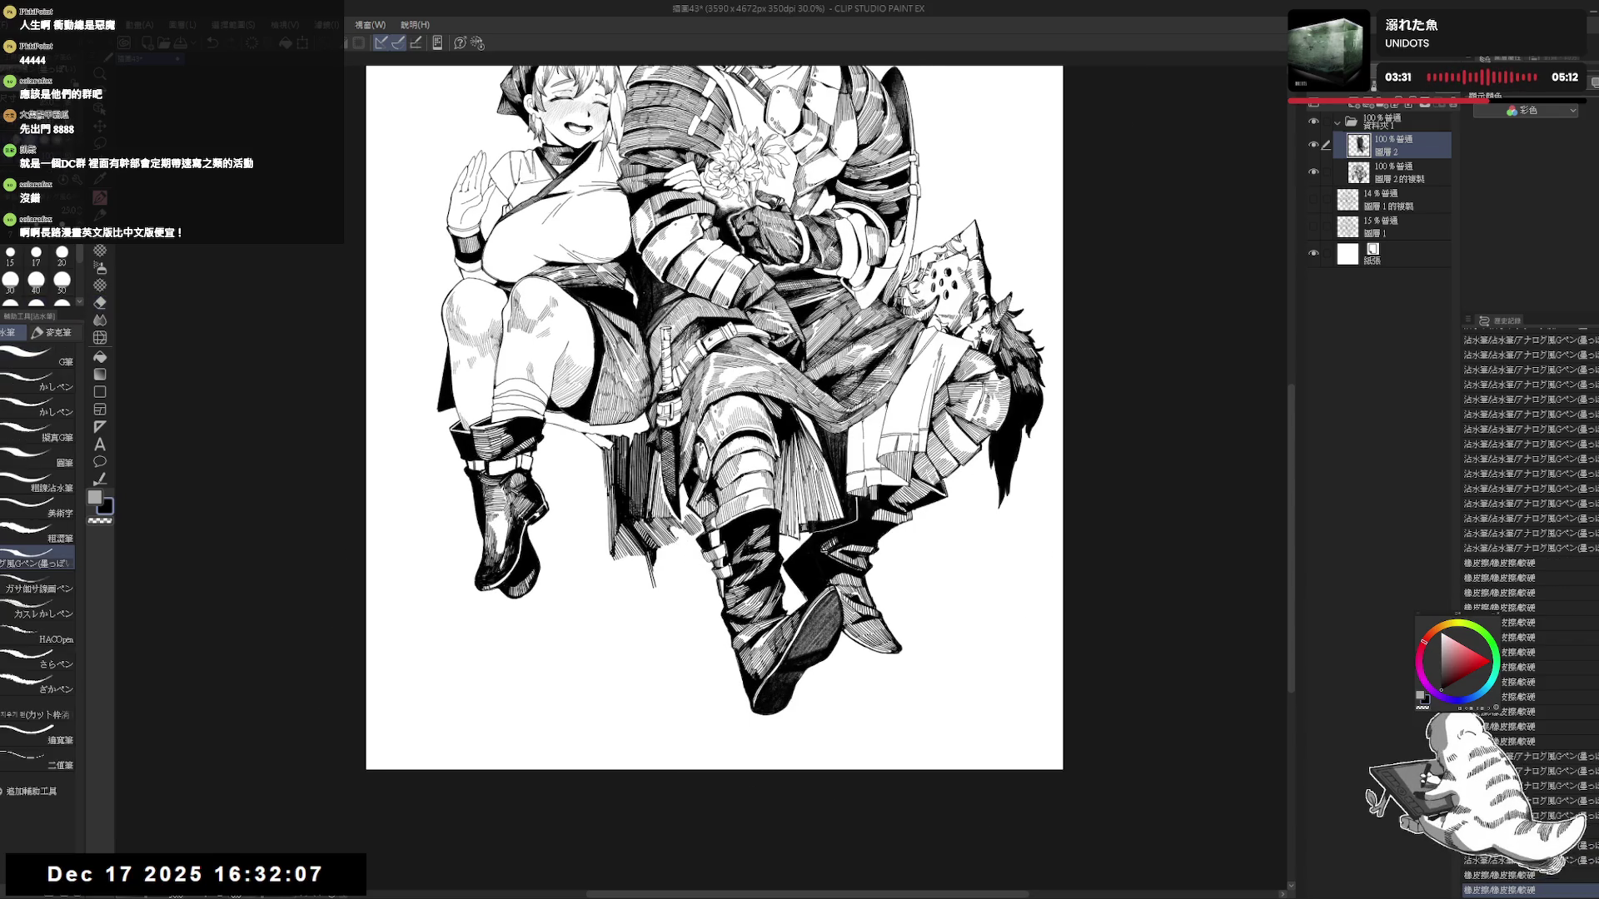
Dab ink marks into the hatching, erase a spot, and begin a vertical line below the knee.
click(677, 543)
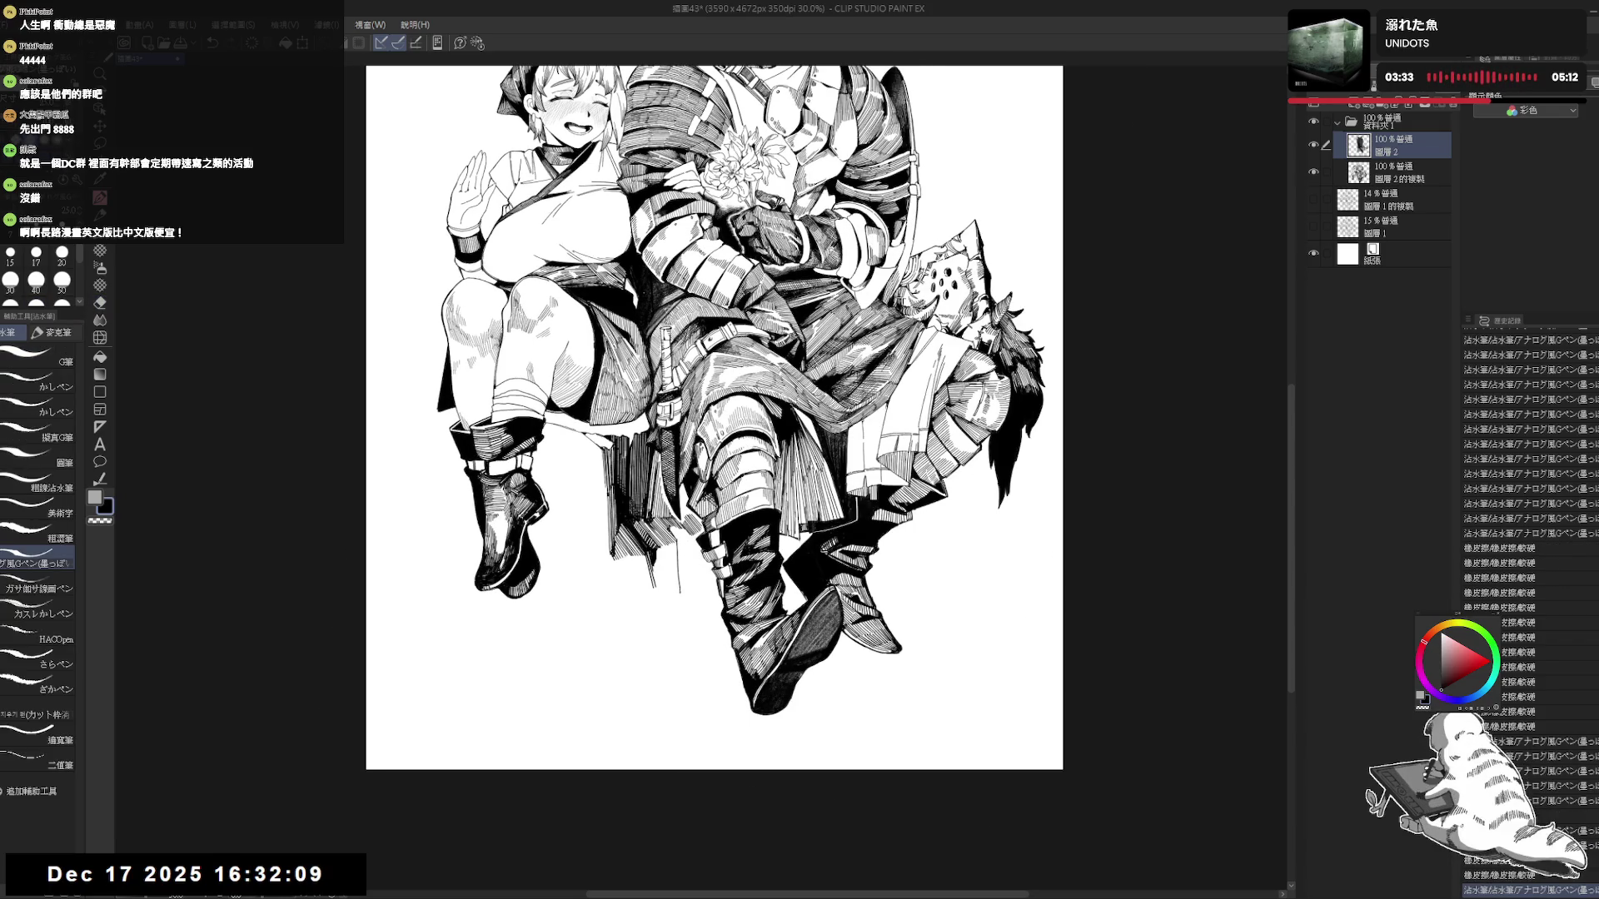
click(680, 553)
key(e)
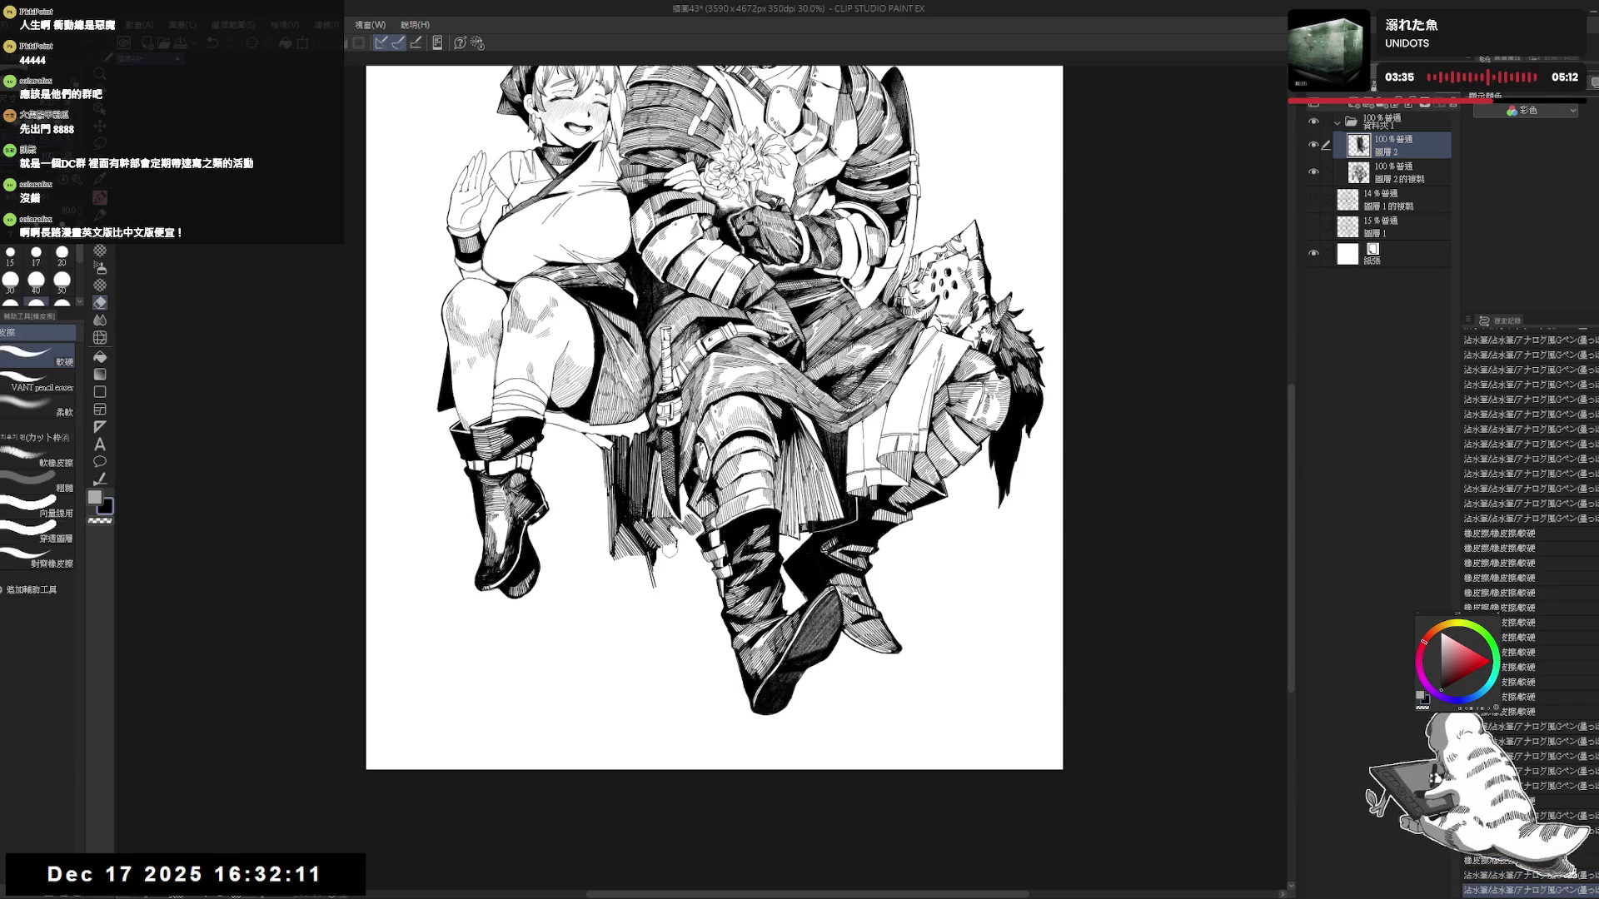
click(666, 551)
key(p)
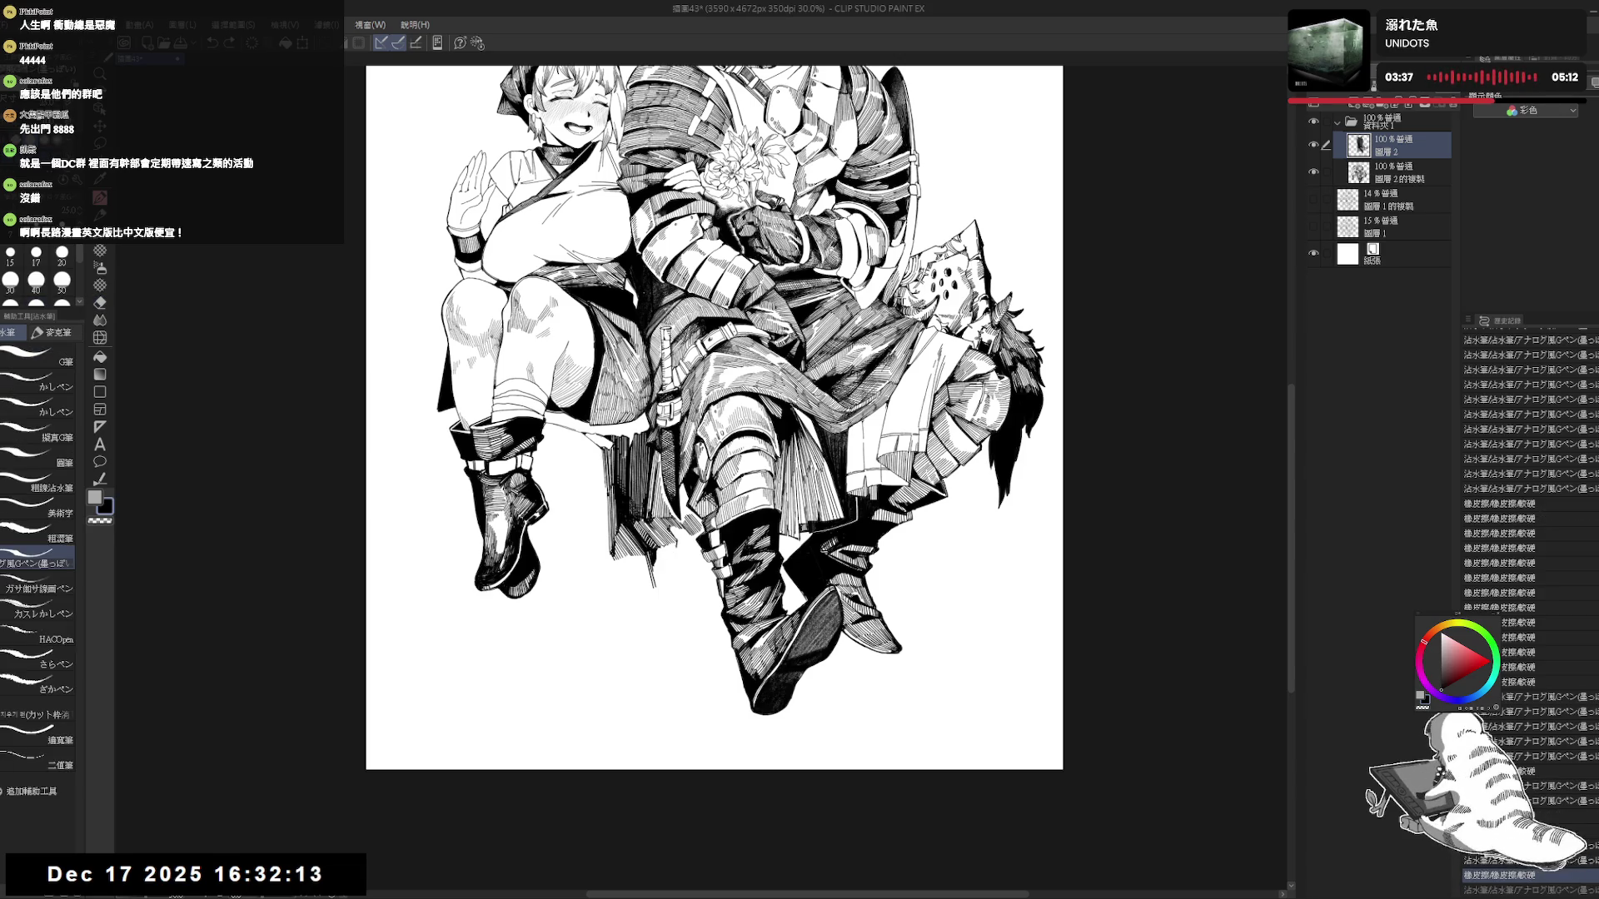
drag(674, 575, 682, 647)
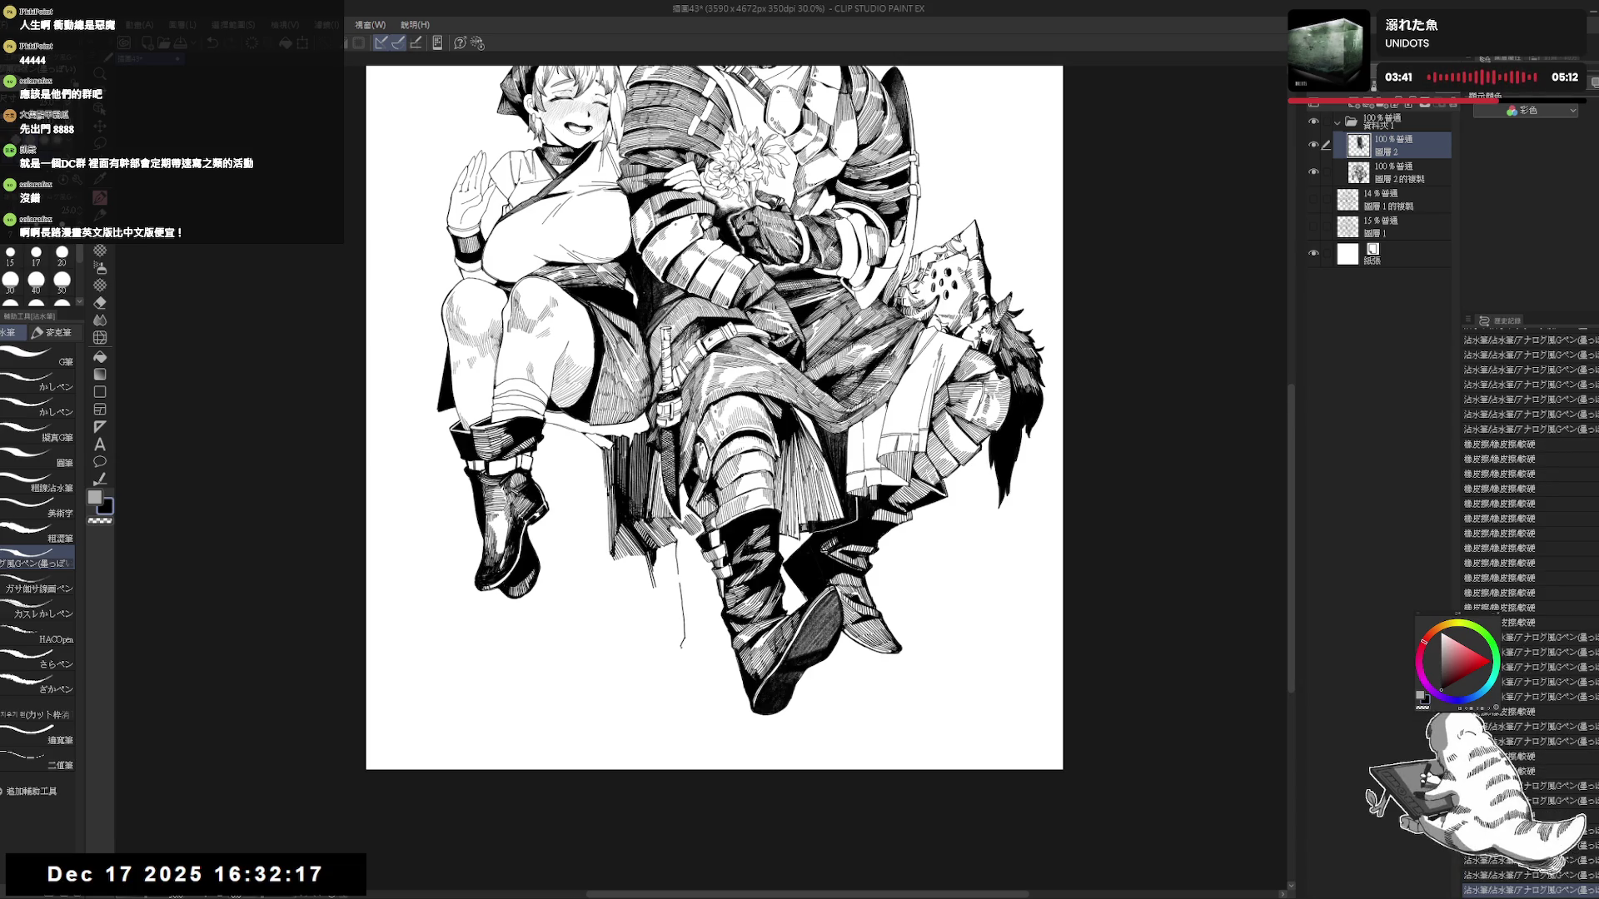
Extend the sword blade line below the knight's knee and fill the blade solid black.
drag(656, 585, 675, 679)
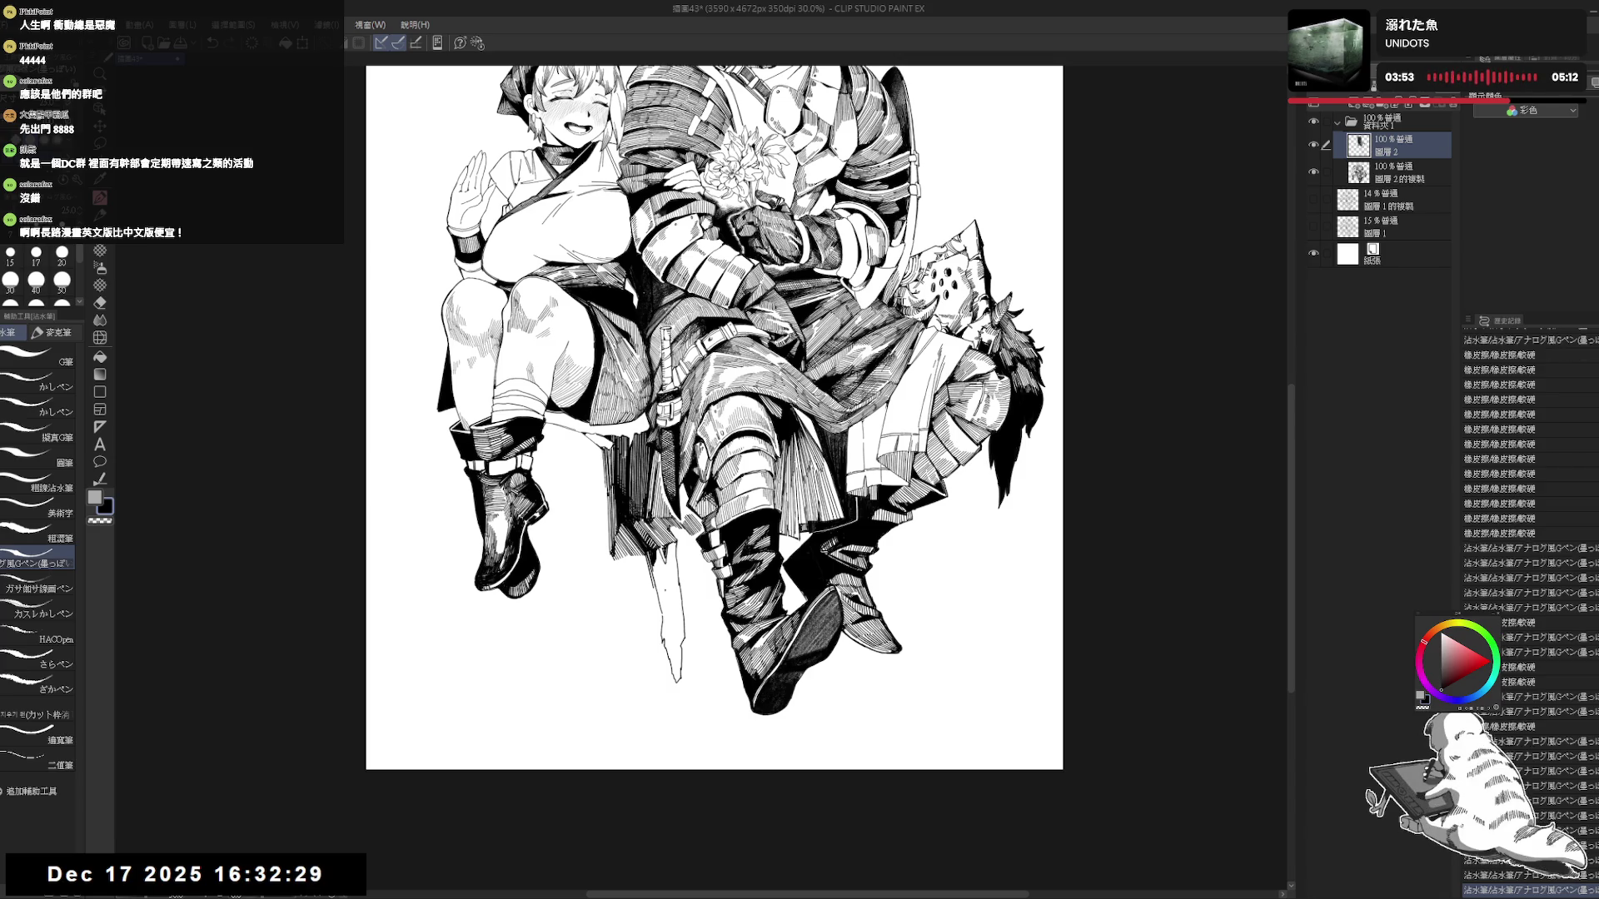
key(g)
click(668, 583)
key(ctrl+z)
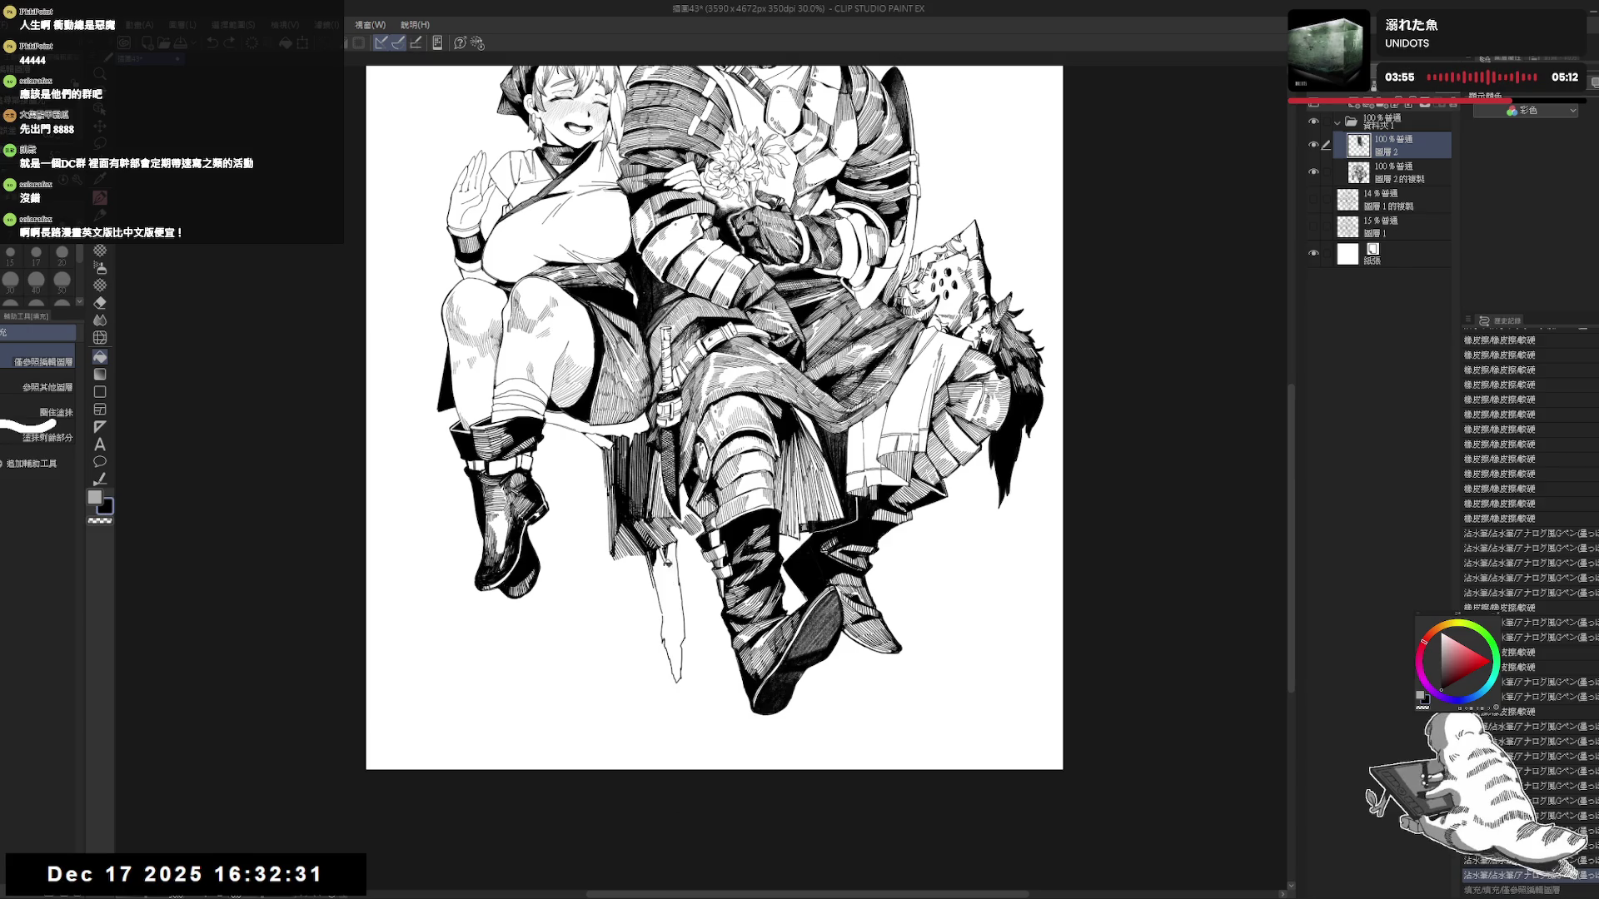
key(p)
key(g)
click(668, 583)
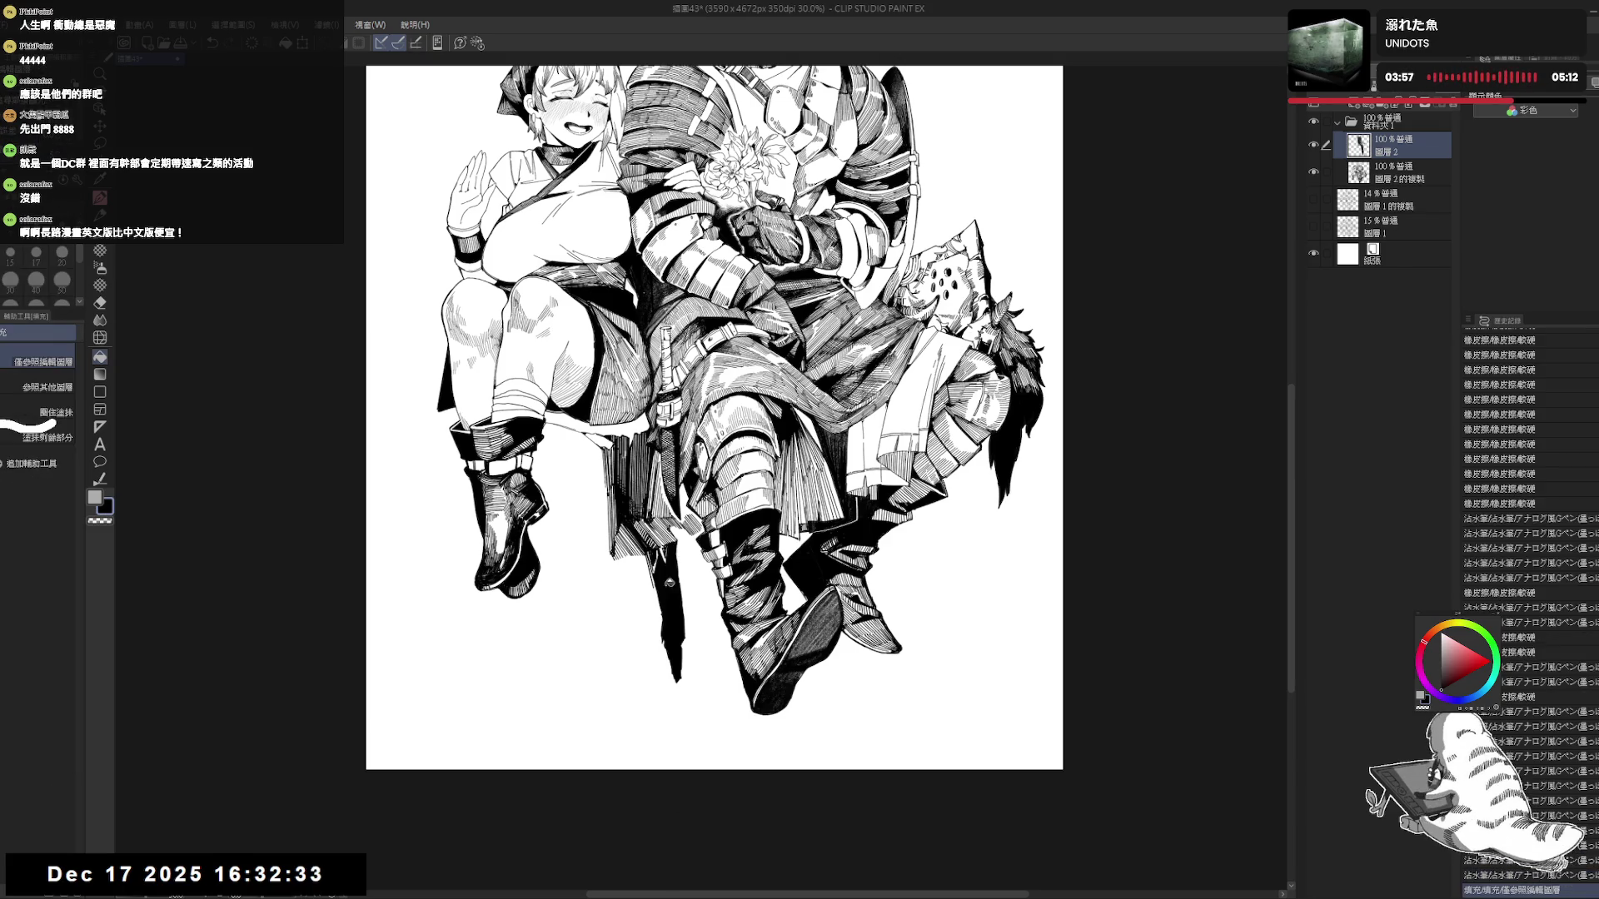
Undo the last stroke, set the brush size to 20, and zoom in.
key(p)
key(ctrl+z)
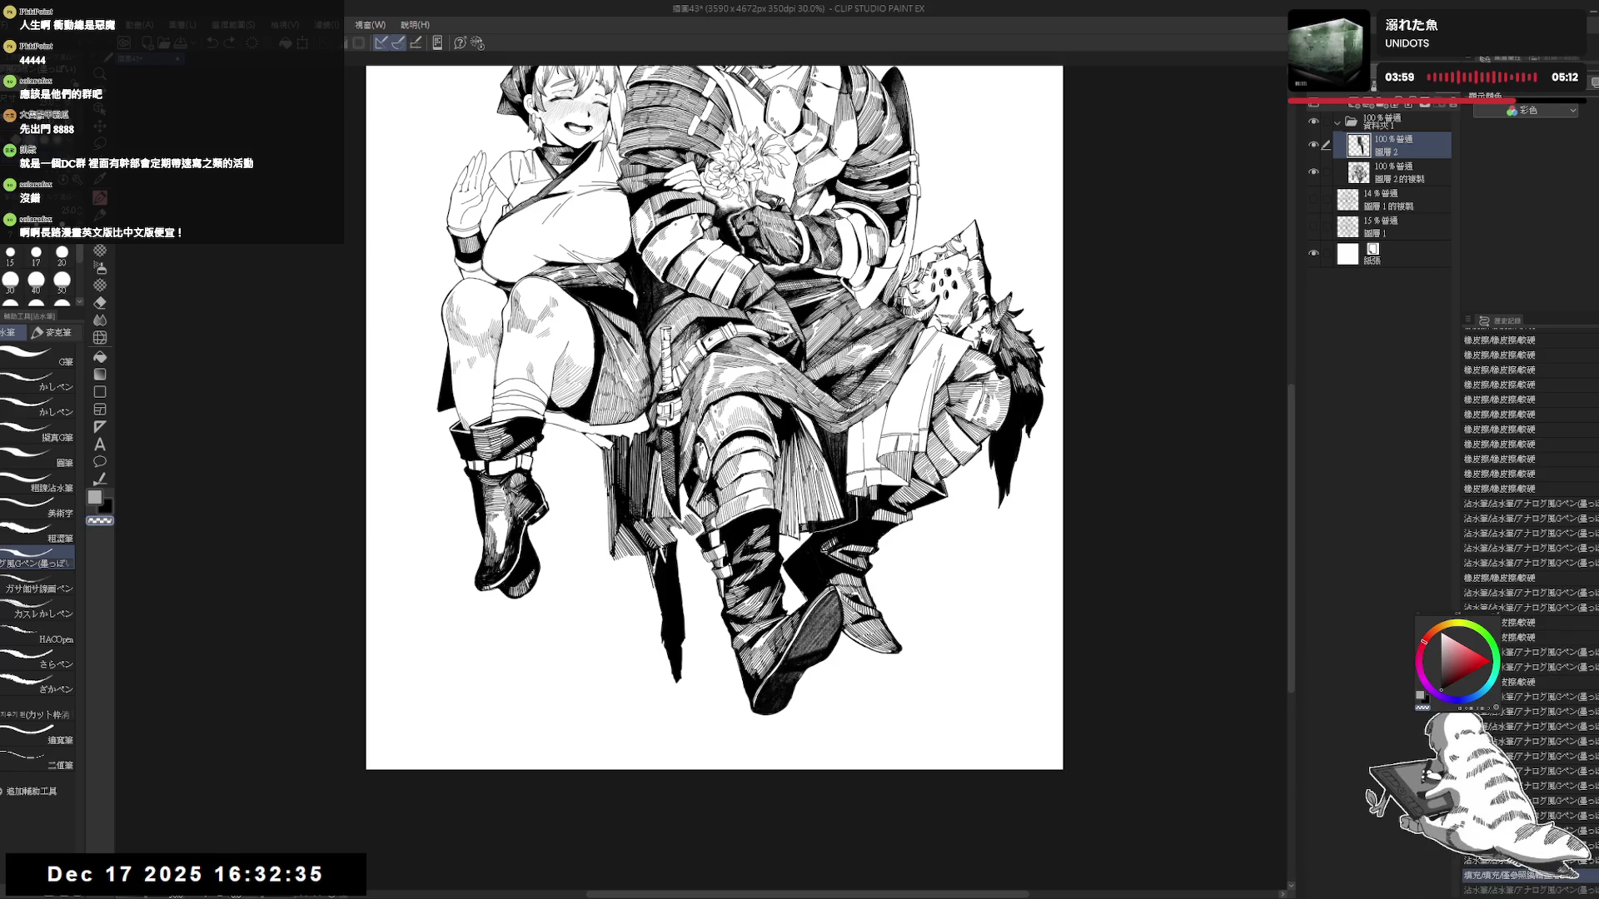
click(61, 254)
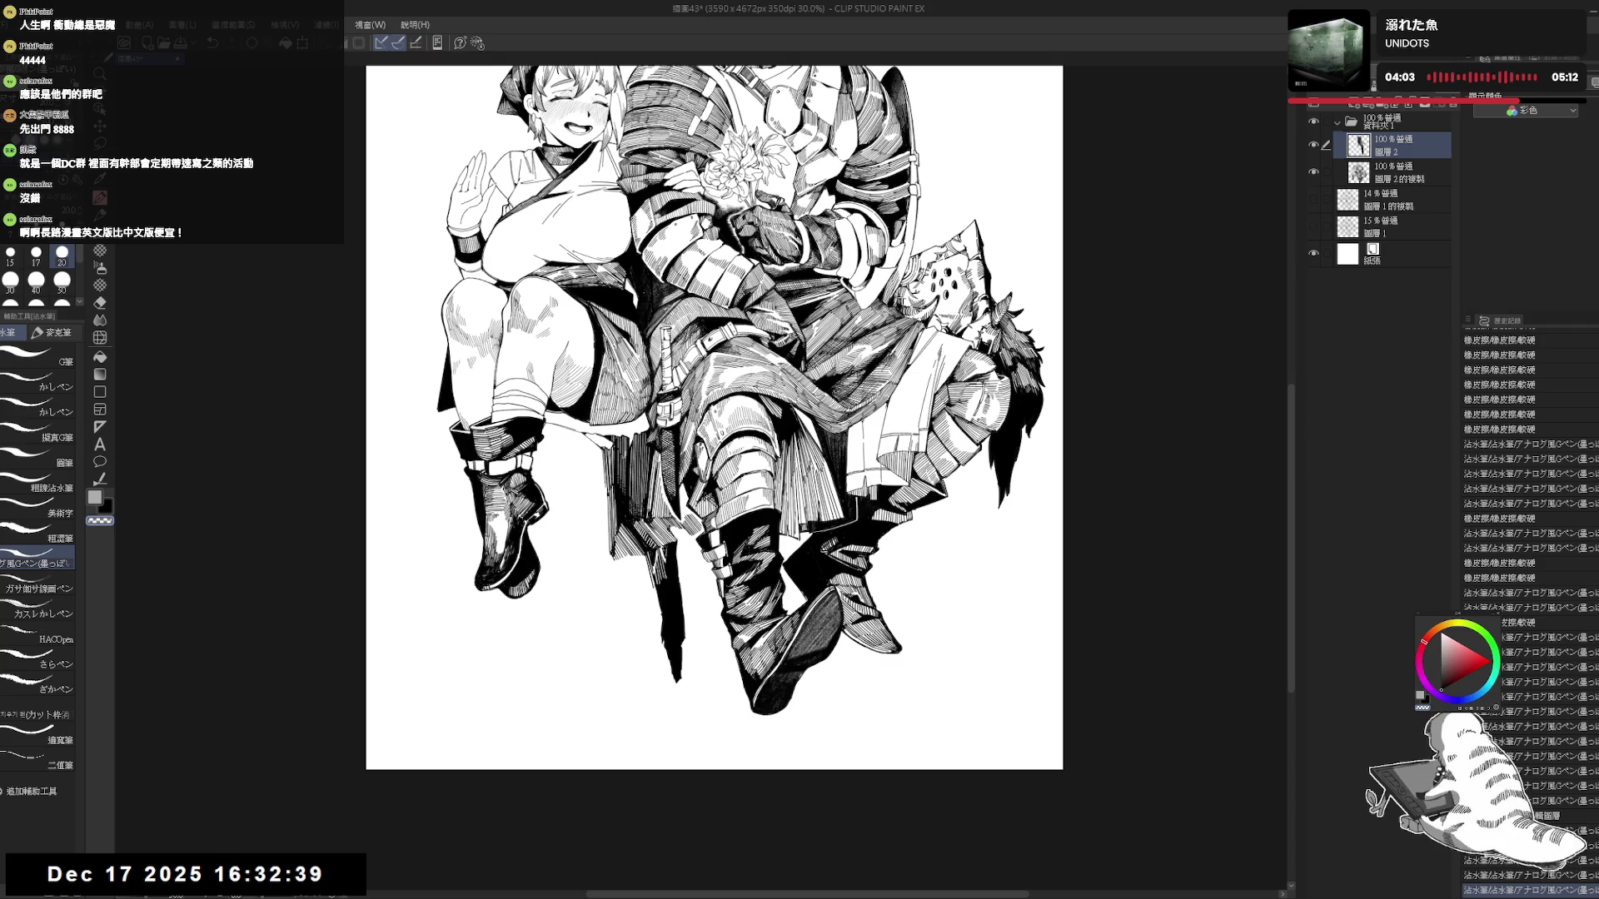
scroll(666, 565, up, 2)
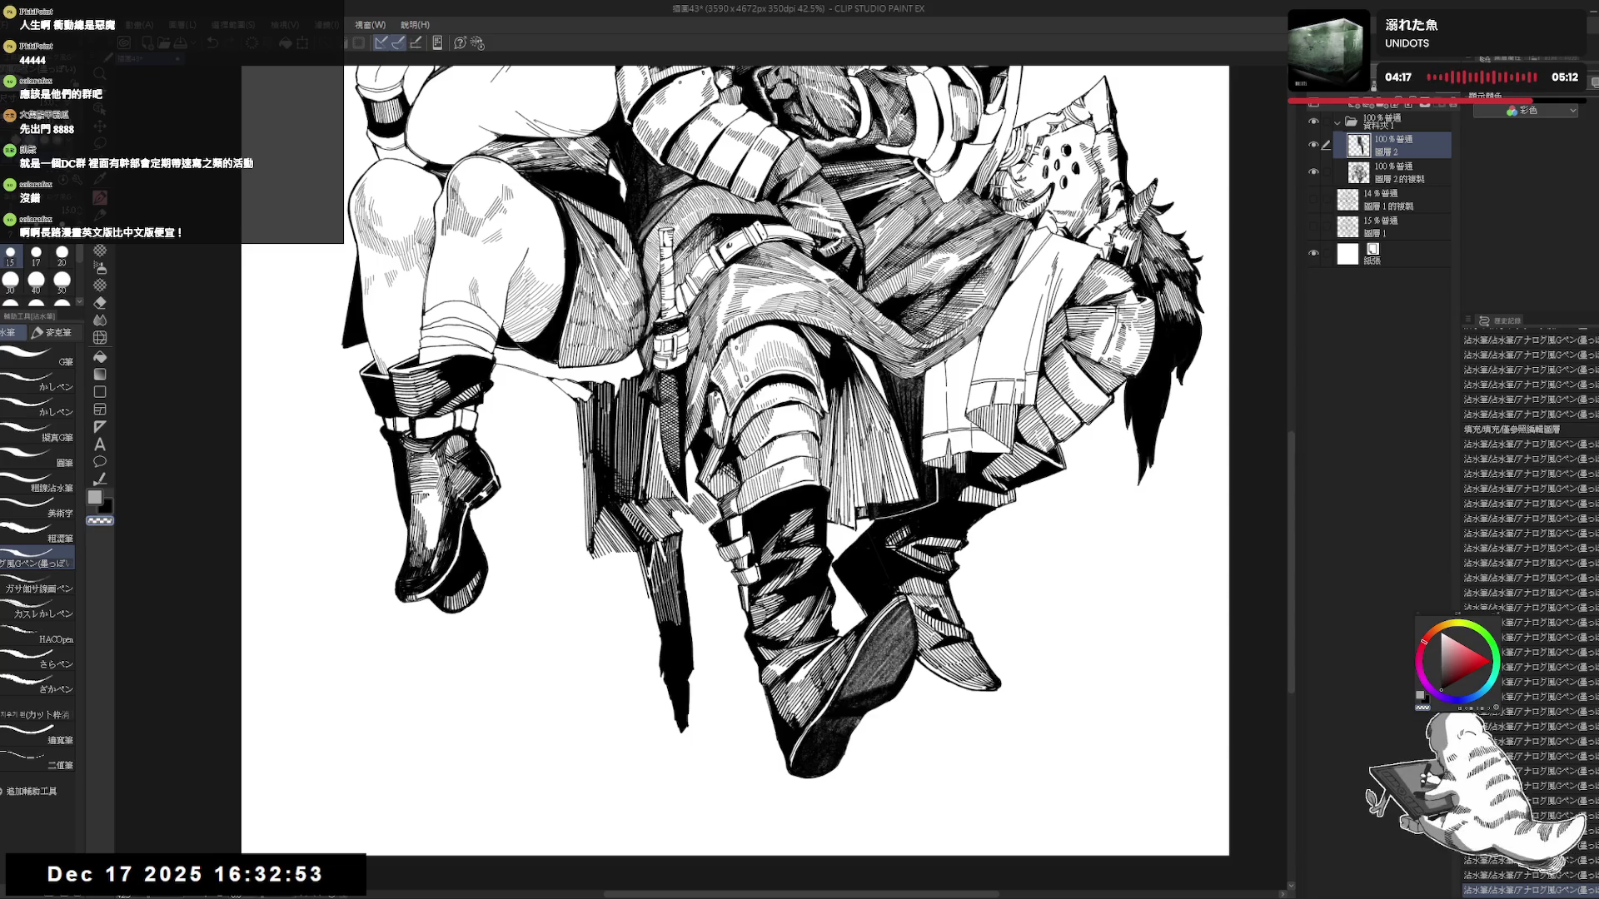
Pan the zoomed view of the legs, then zoom out to 27% to see the full page.
drag(681, 680, 676, 652)
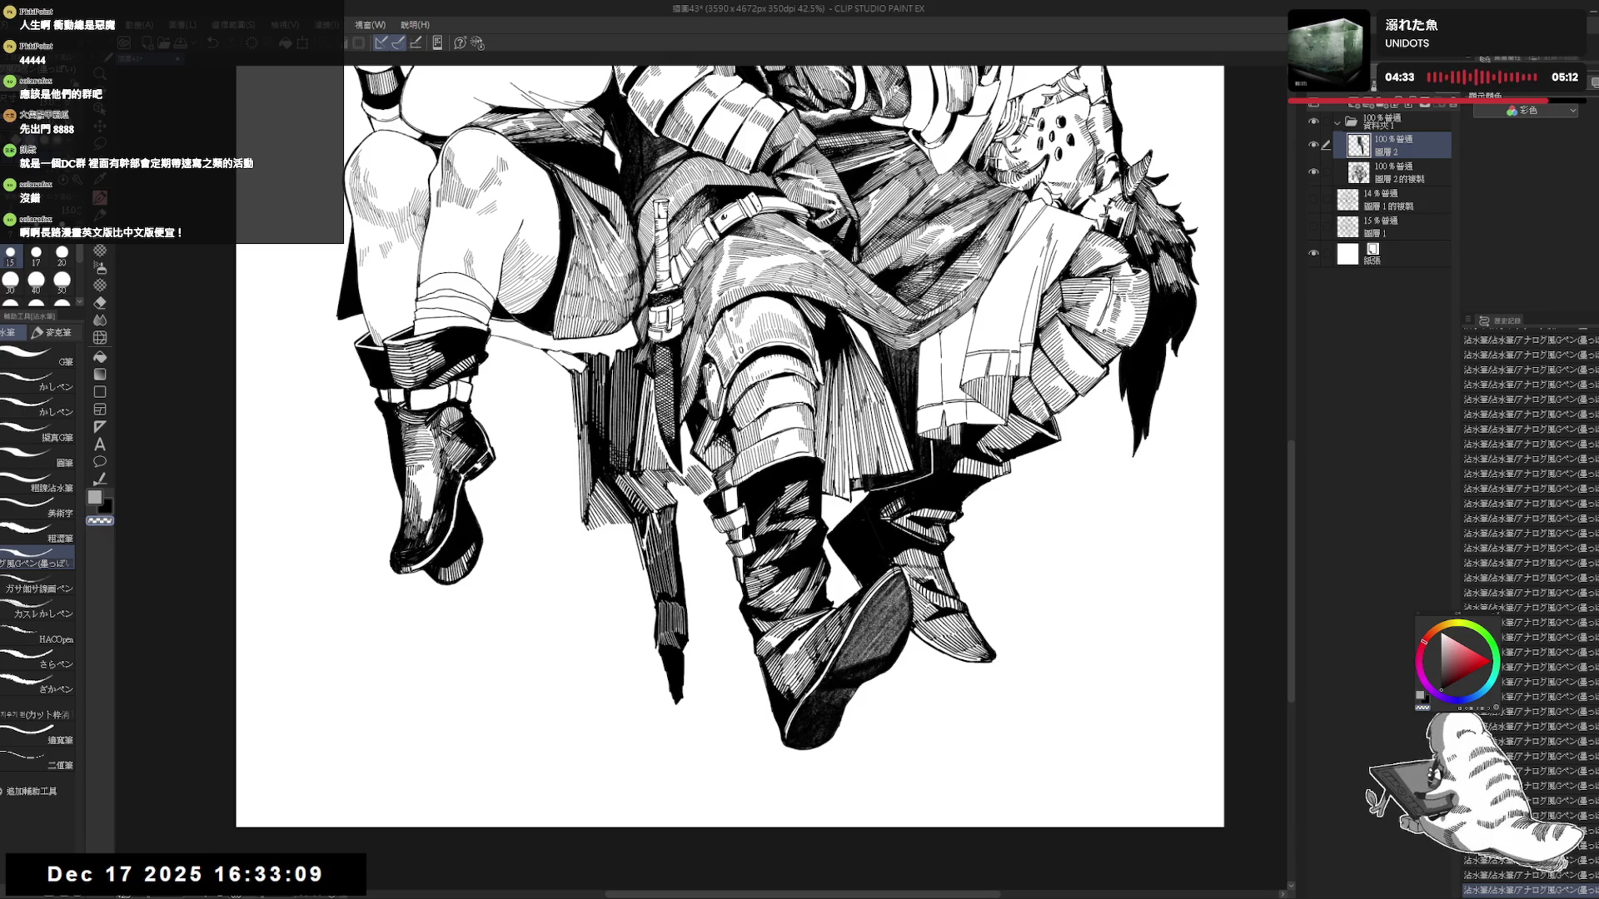
scroll(751, 538, down, 2)
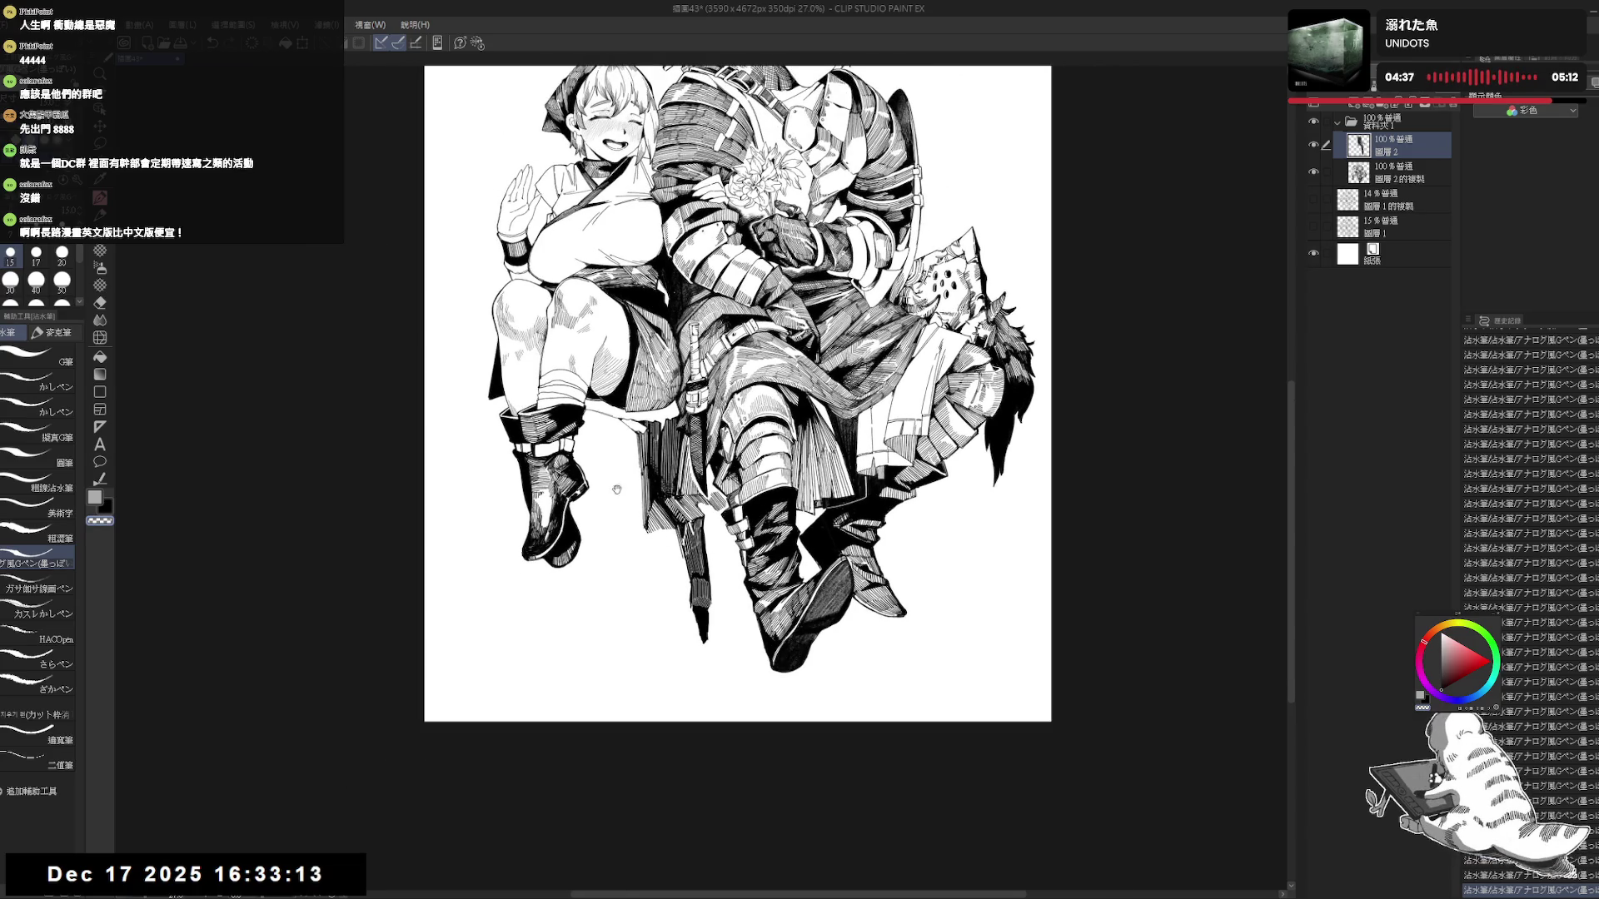
Recentre the view and erase two small stray marks on the linework.
mouse_move(617, 490)
mouse_down()
mouse_move(671, 492)
mouse_move(667, 545)
mouse_up()
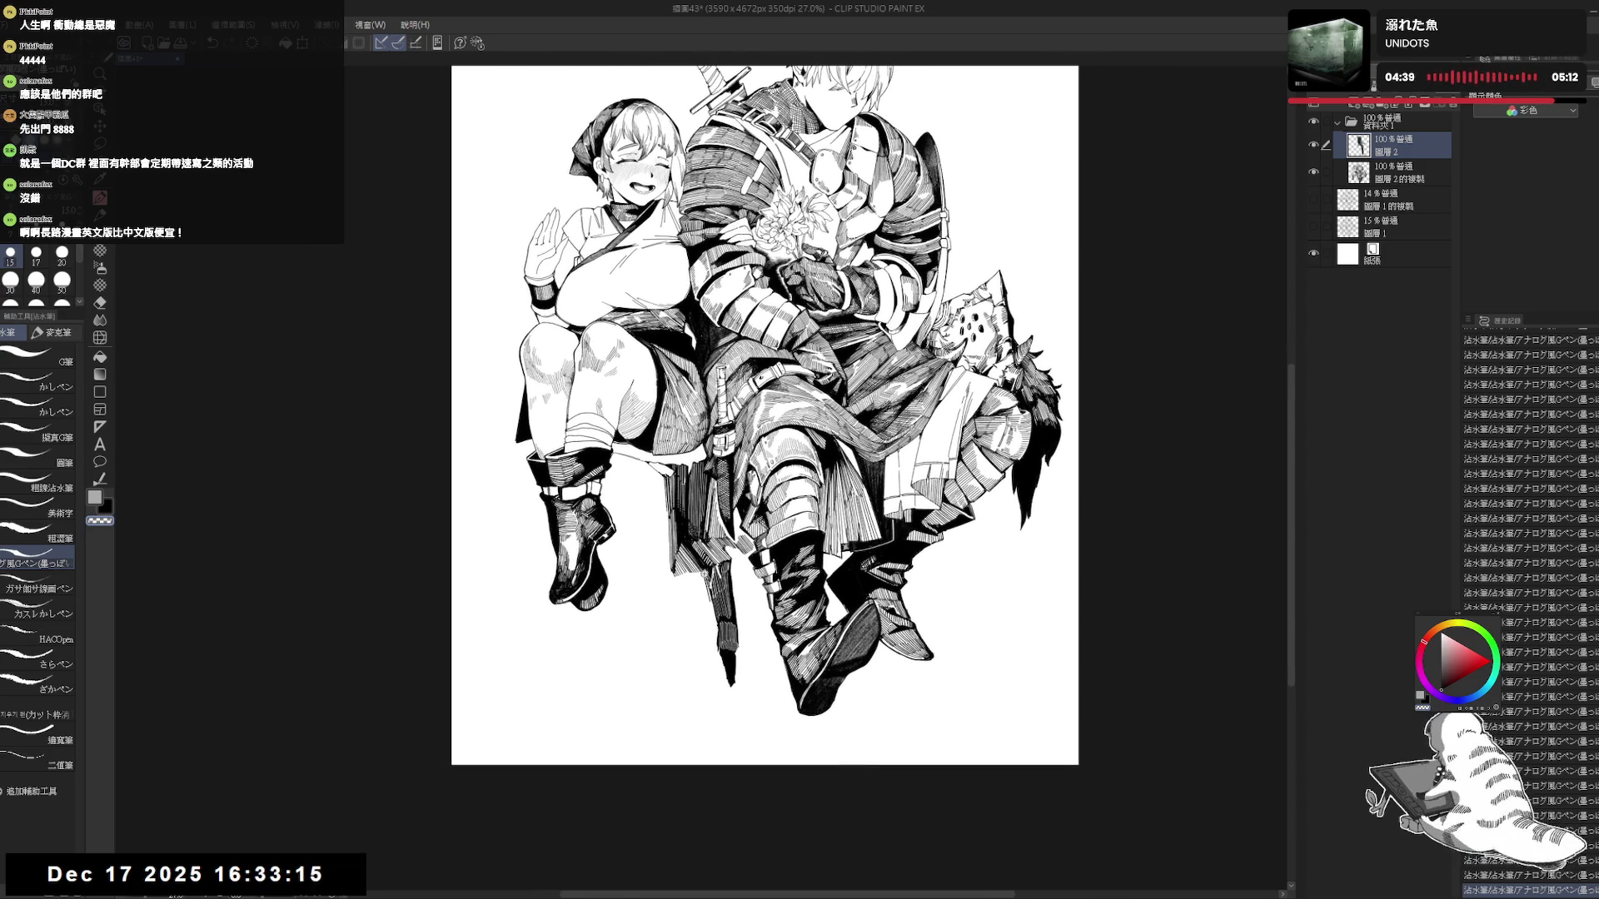
scroll(901, 674, up, 2)
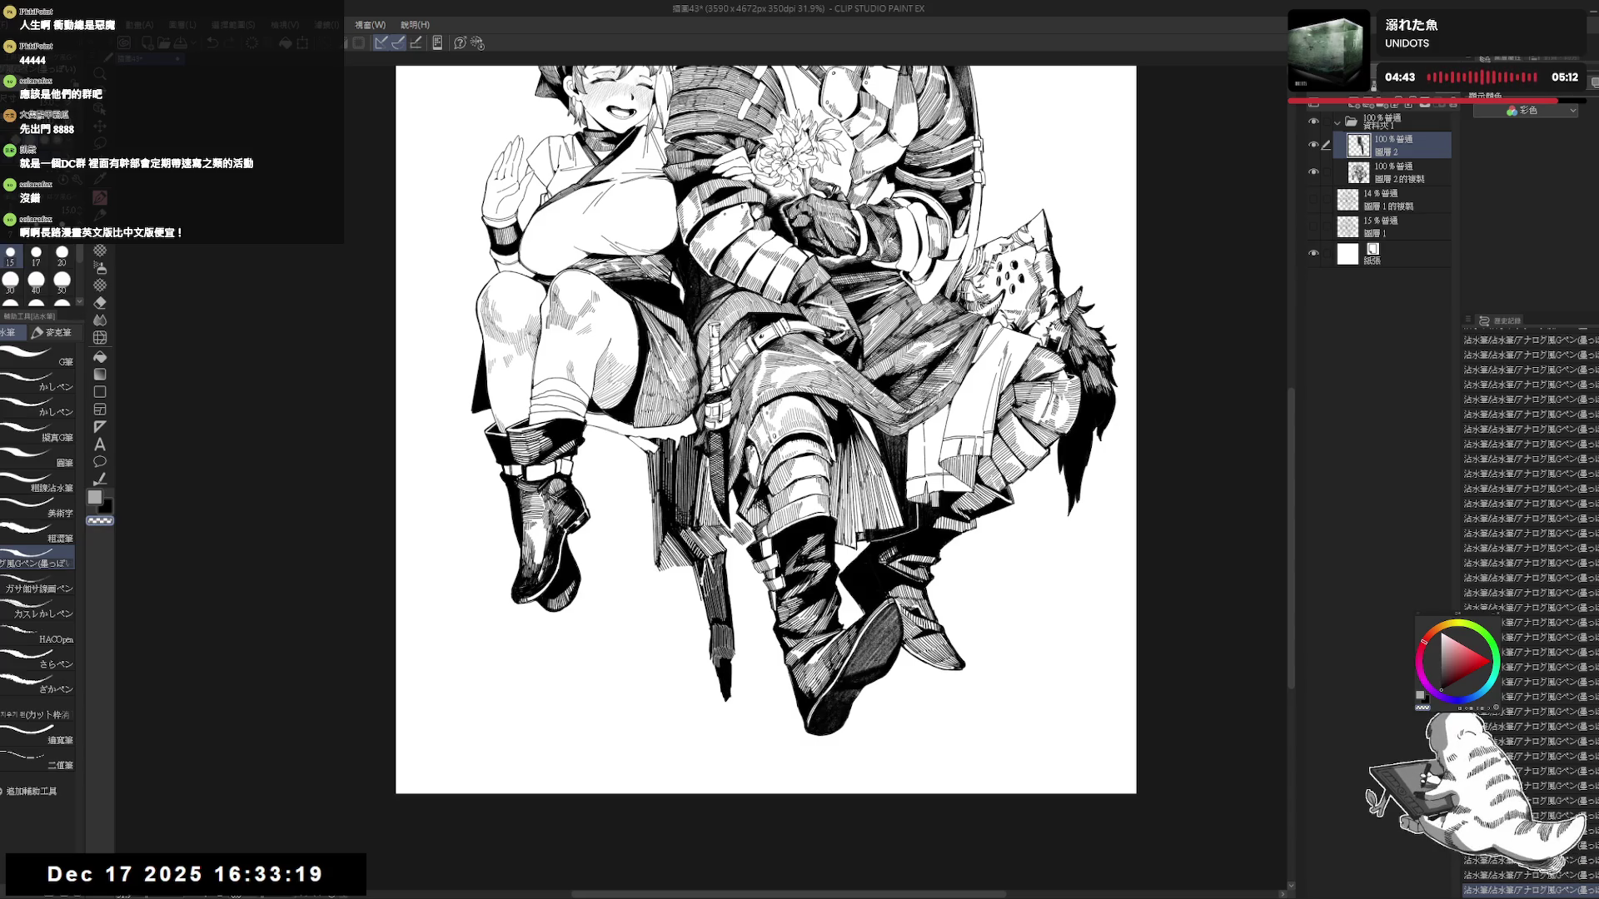
drag(680, 513, 687, 513)
key(e)
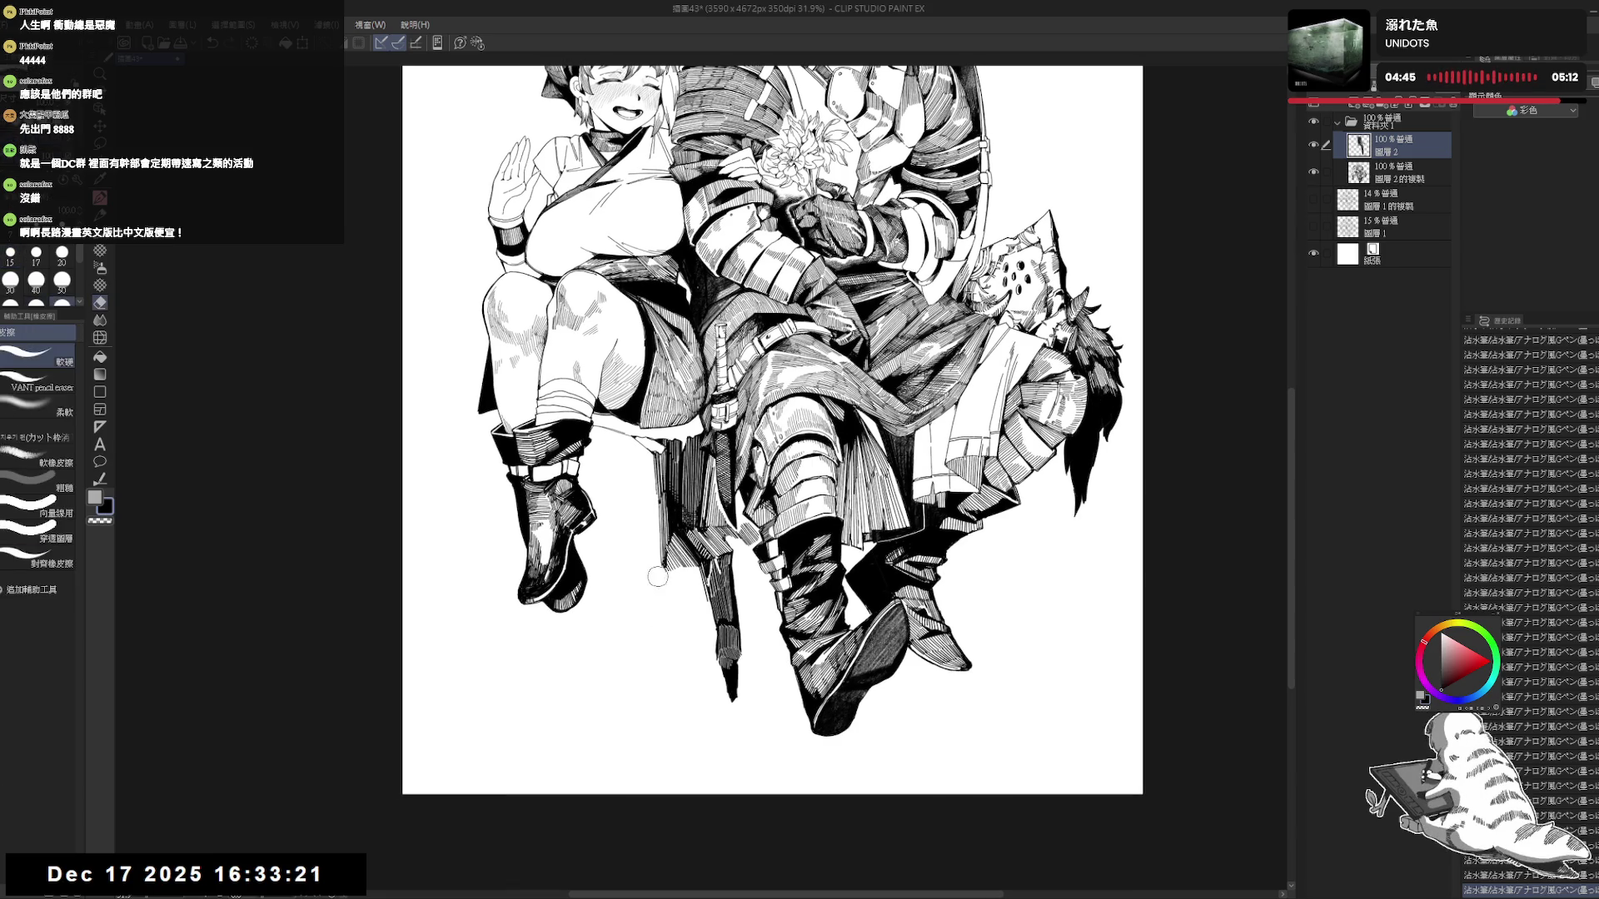
click(664, 575)
key(p)
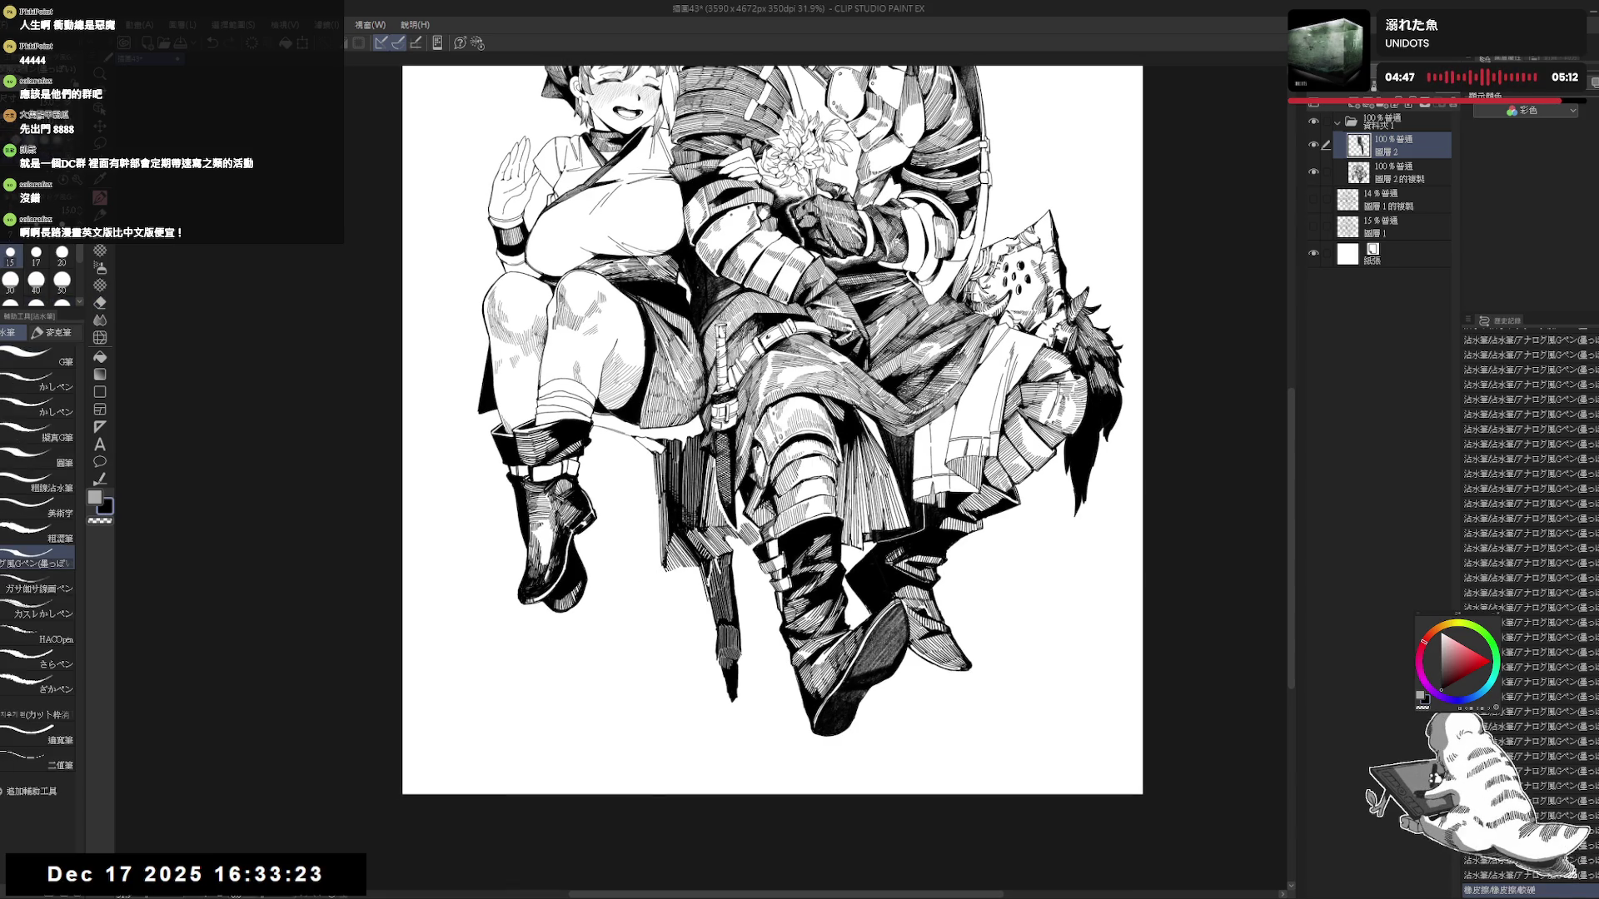
scroll(666, 550, down, 3)
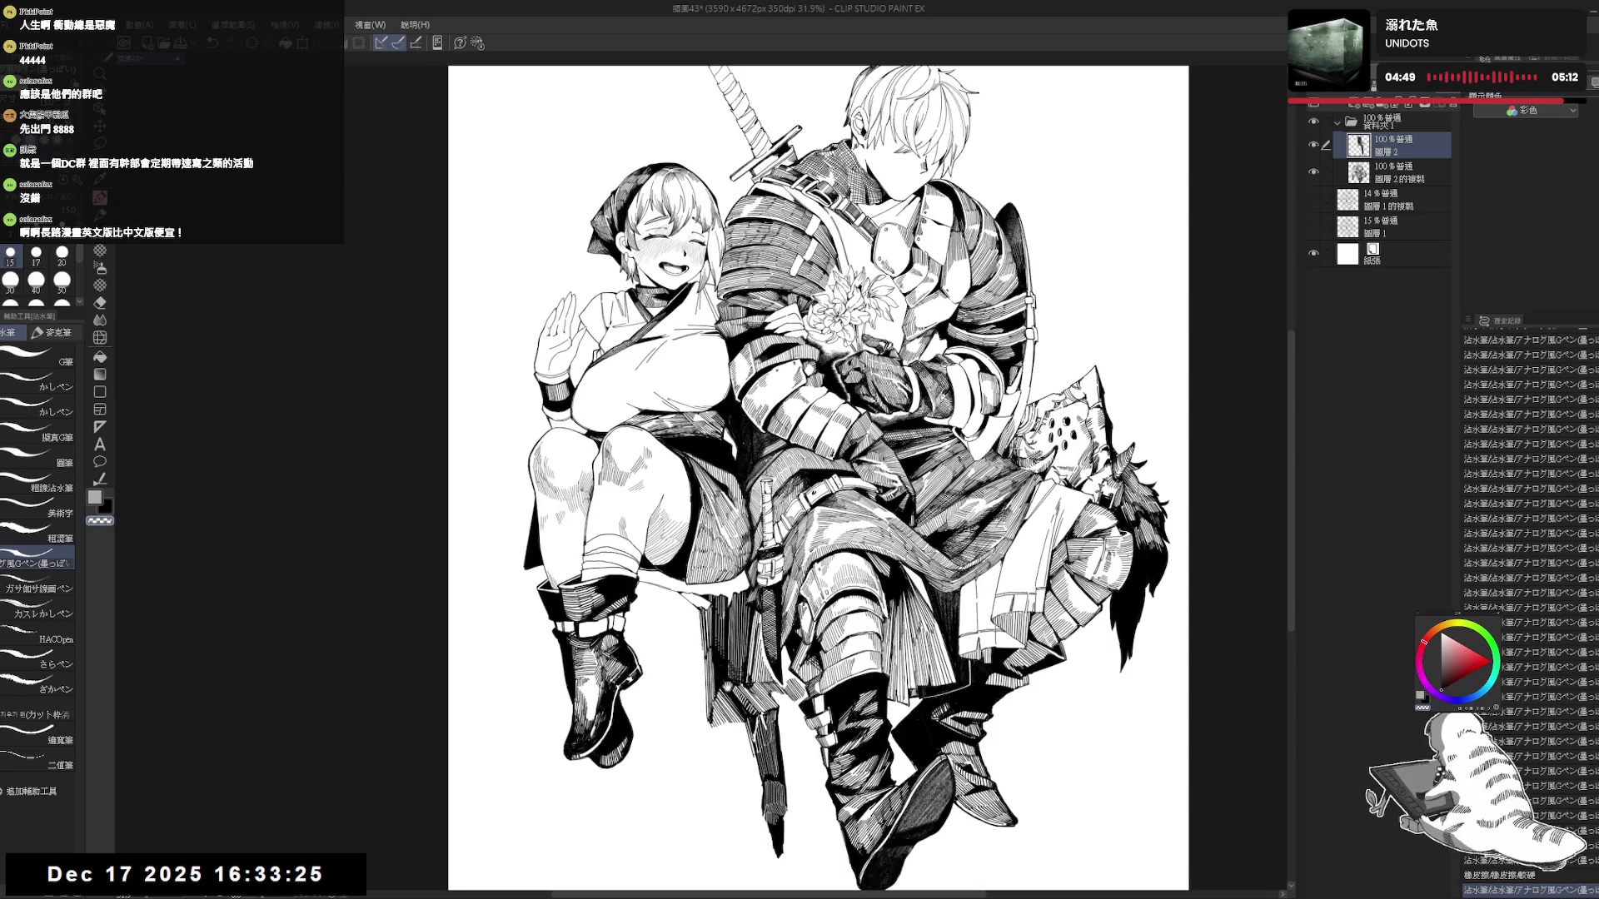
scroll(703, 609, up, 3)
scroll(687, 558, down, 3)
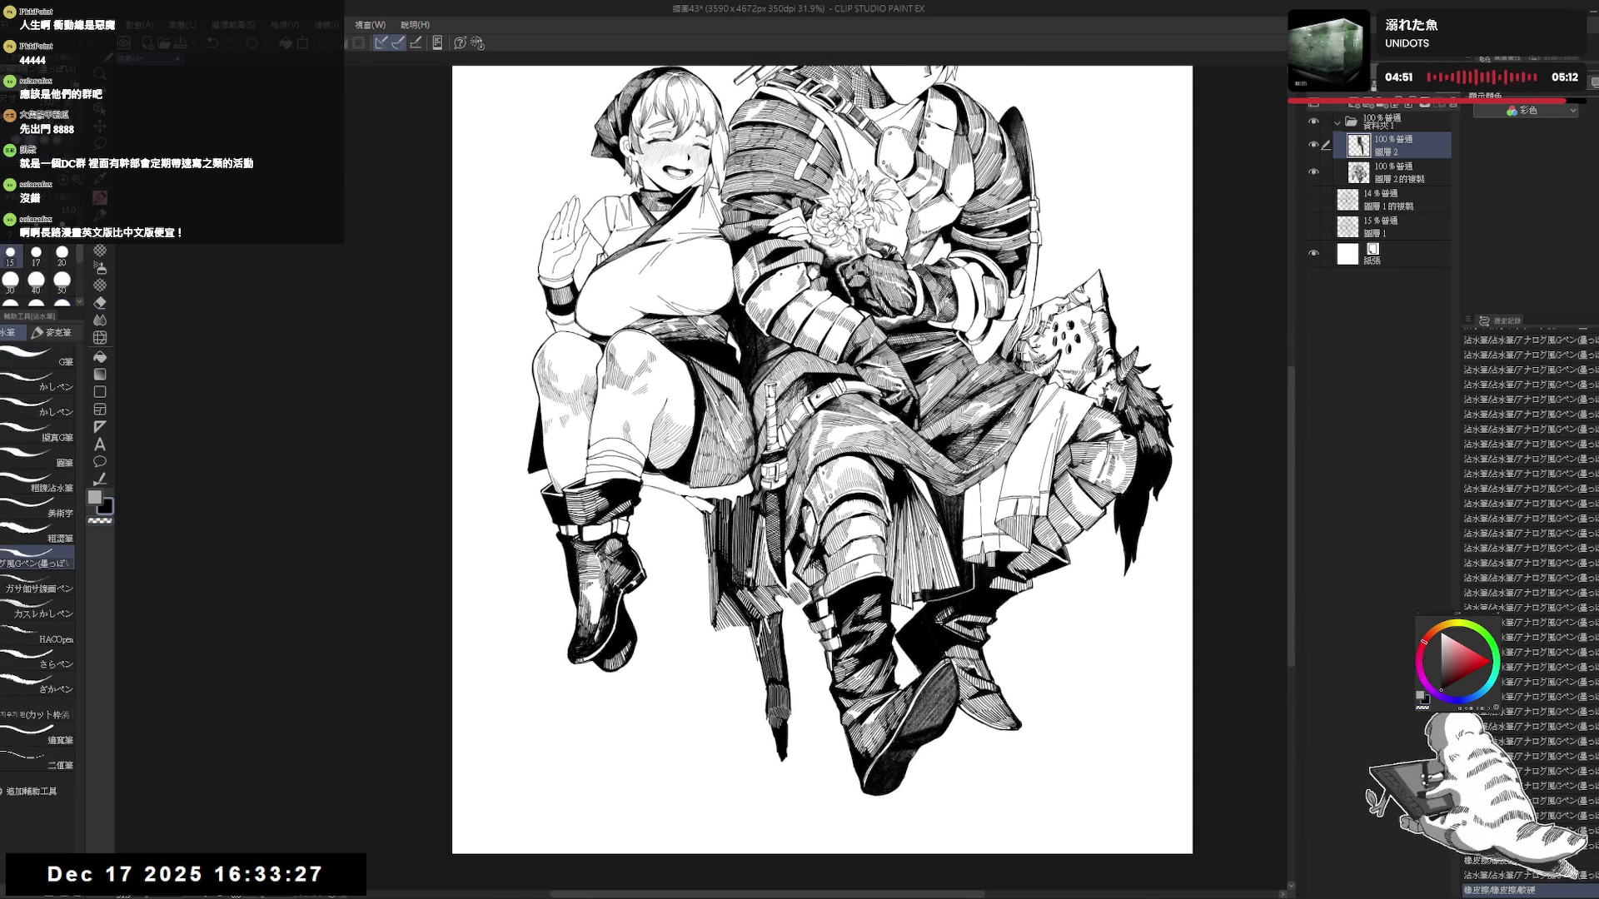
scroll(748, 573, up, 3)
drag(650, 491, 673, 500)
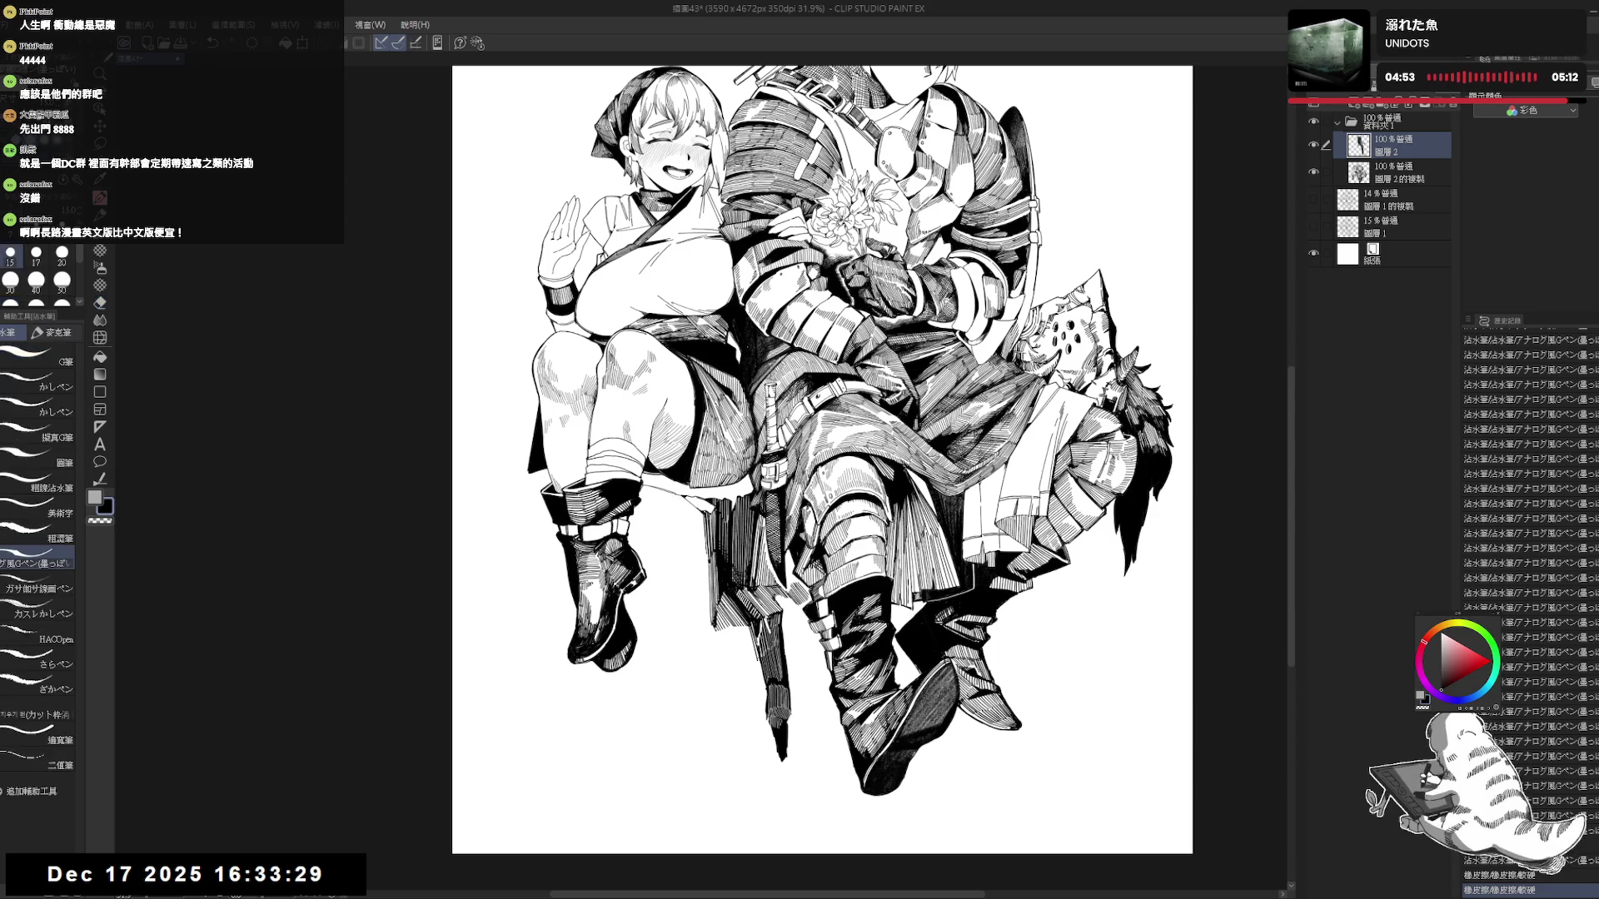
Rotate the canvas, discard a test stroke, reset the view, and add a new G-pen stroke.
key(minus)
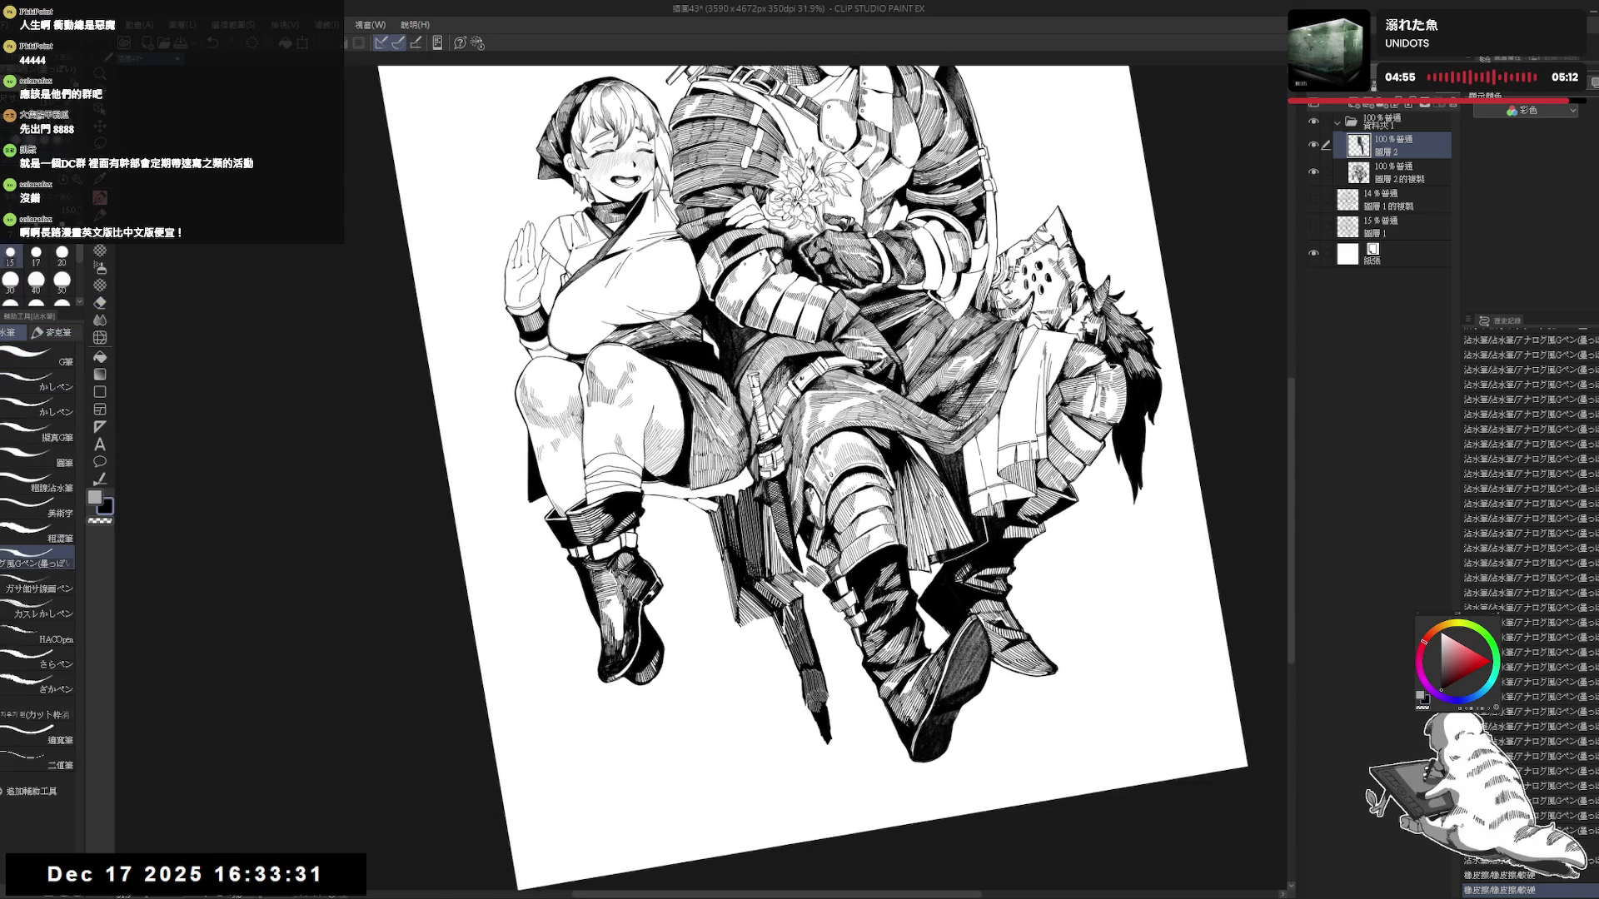
drag(693, 496, 701, 505)
key(ctrl+z)
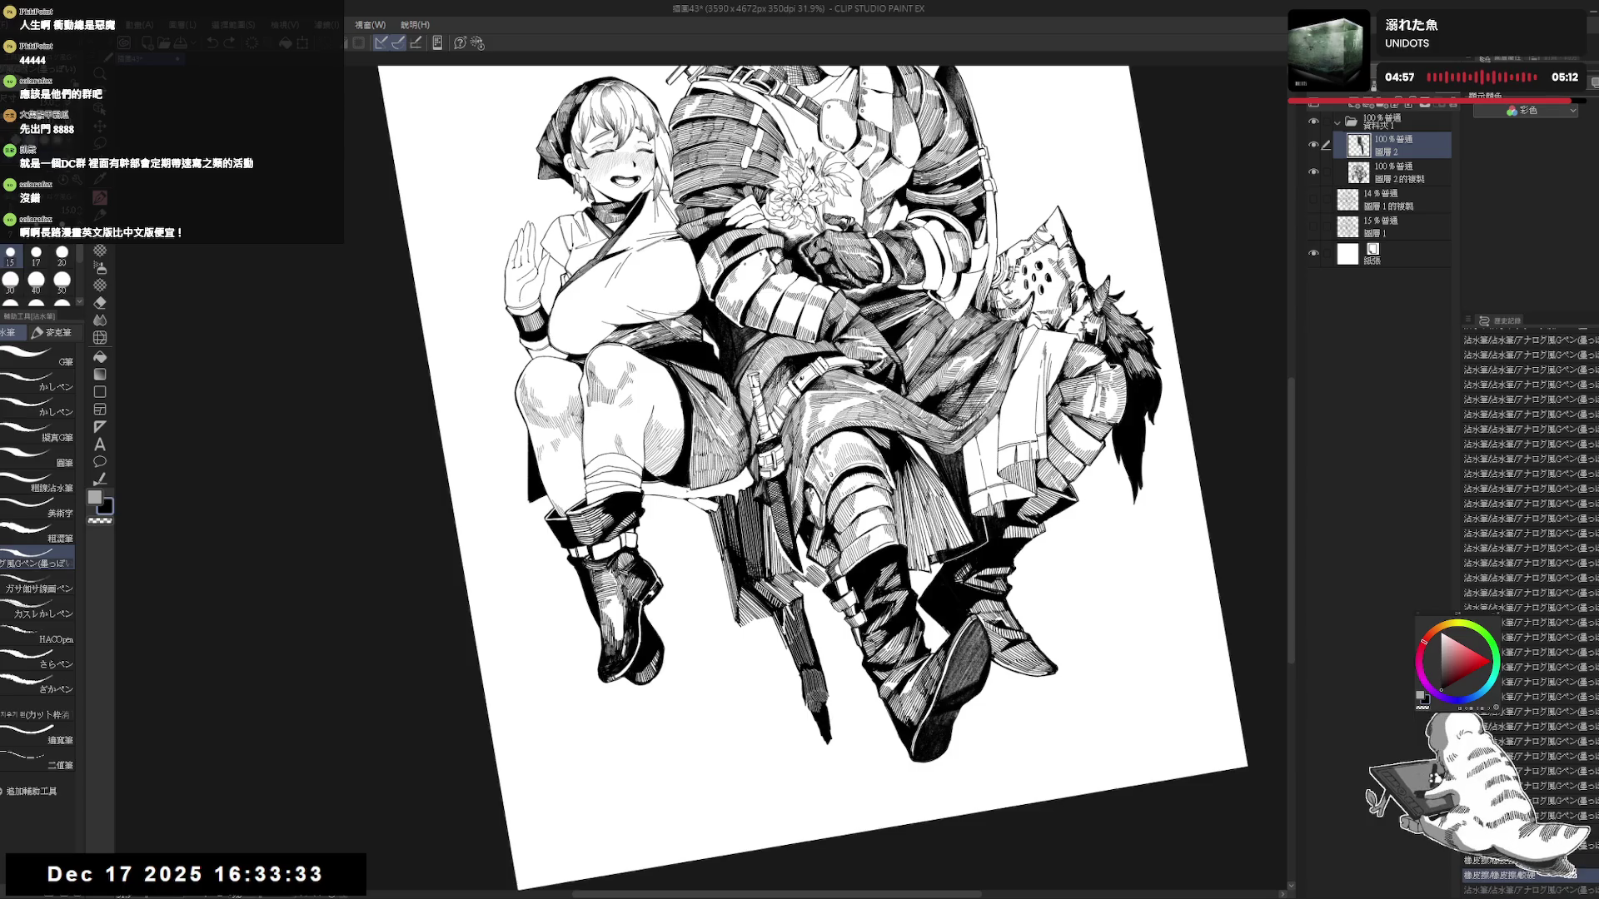
key(minus)
key(minus)
key(minus)
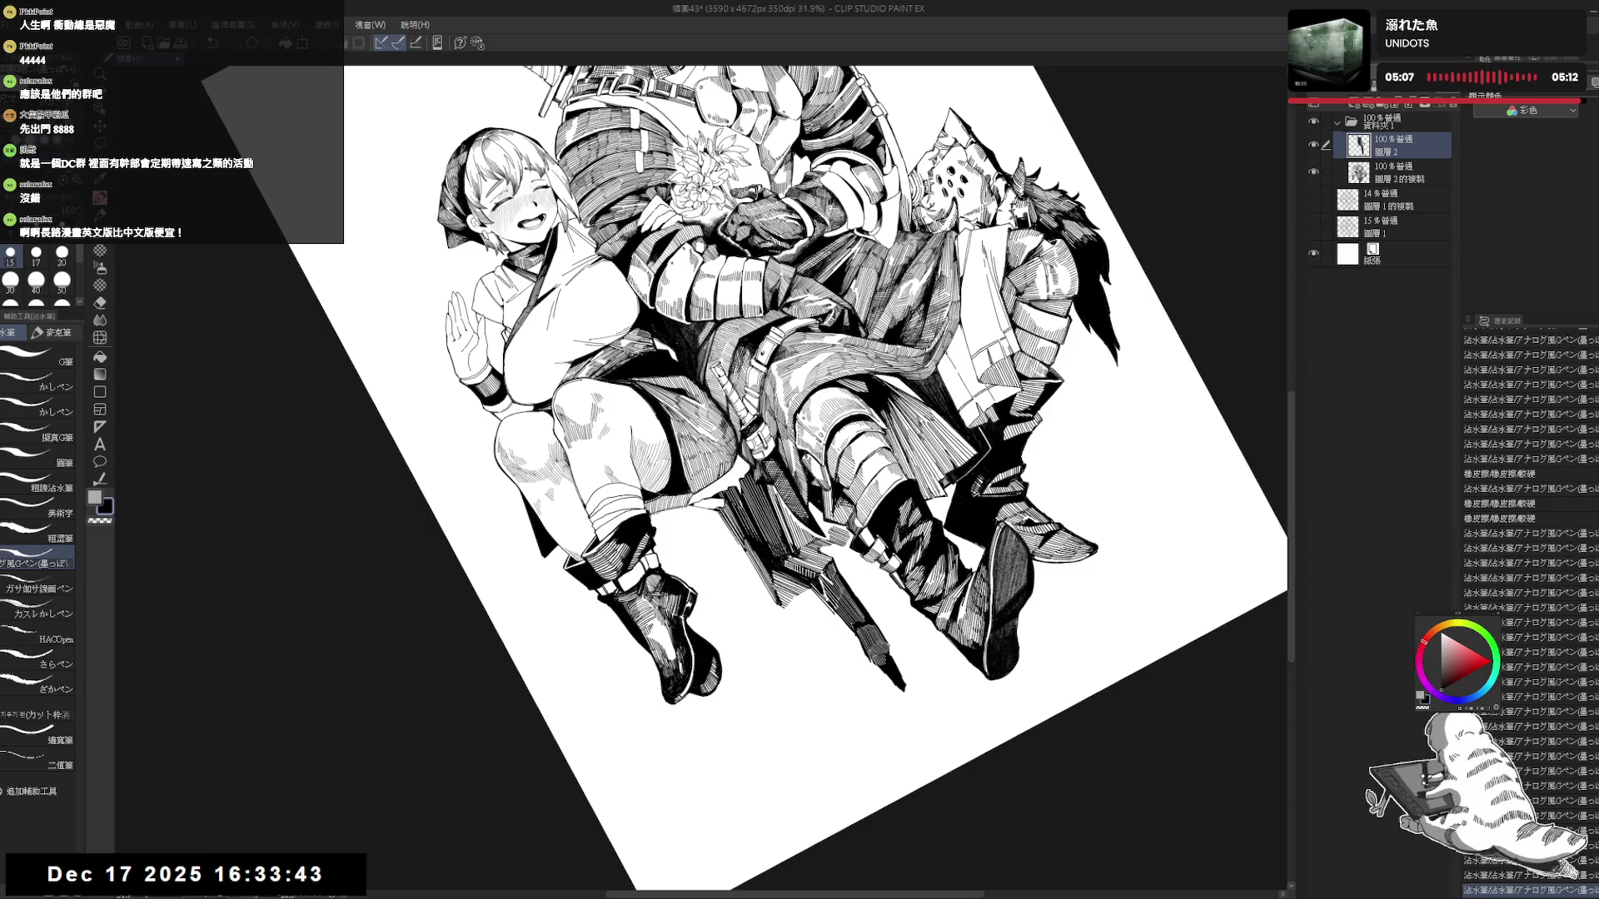
key(ctrl+0)
key(e)
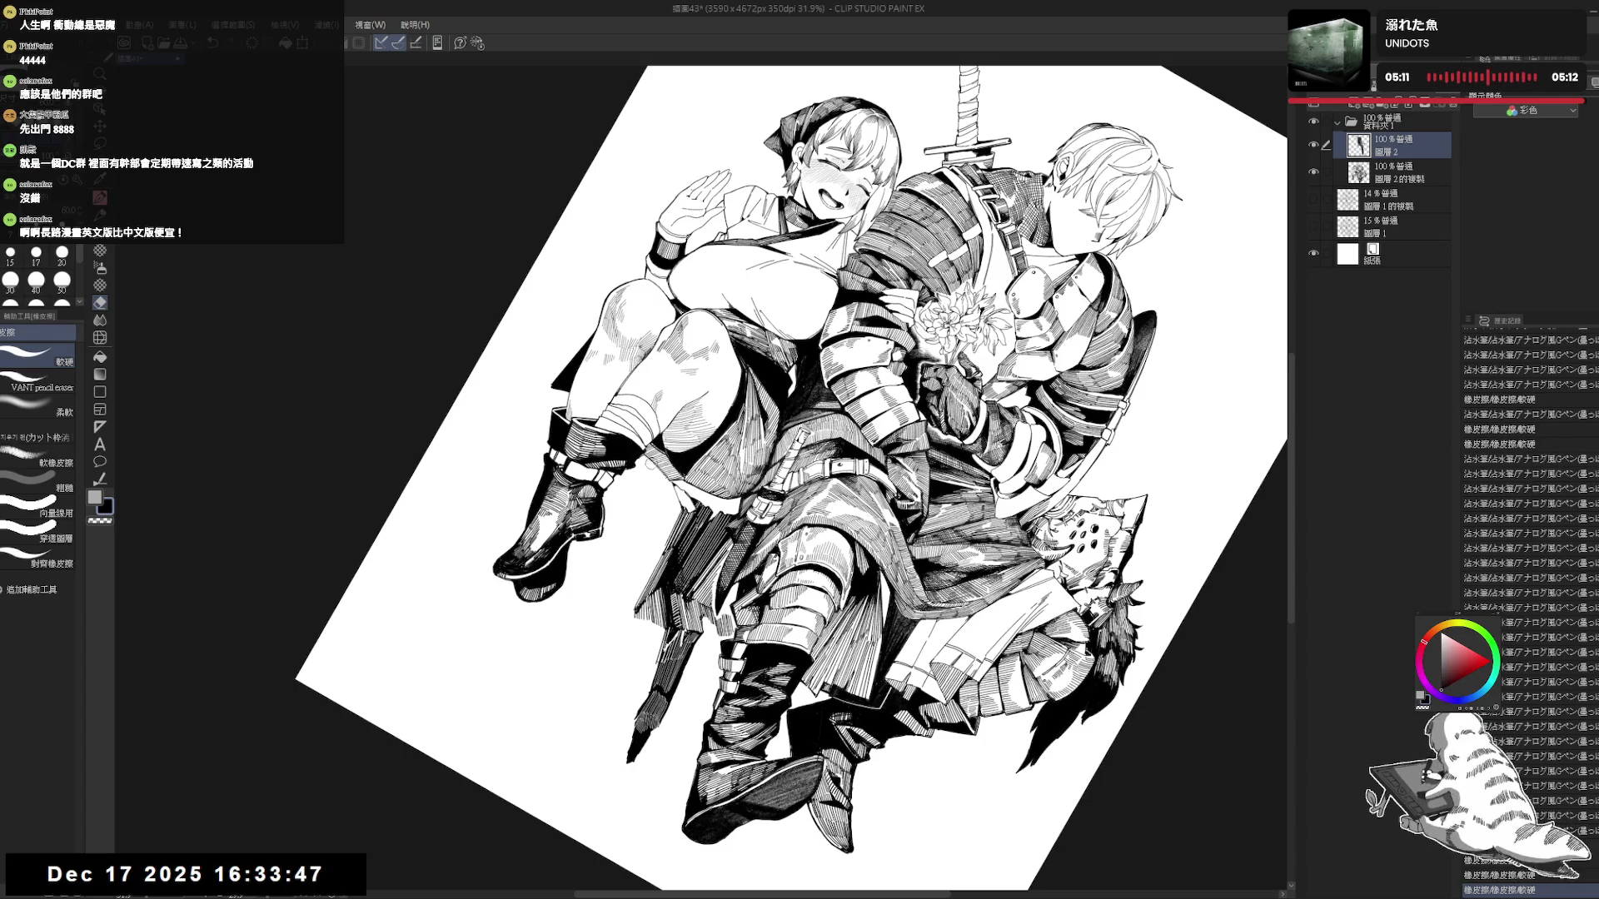
key(p)
drag(833, 416, 841, 420)
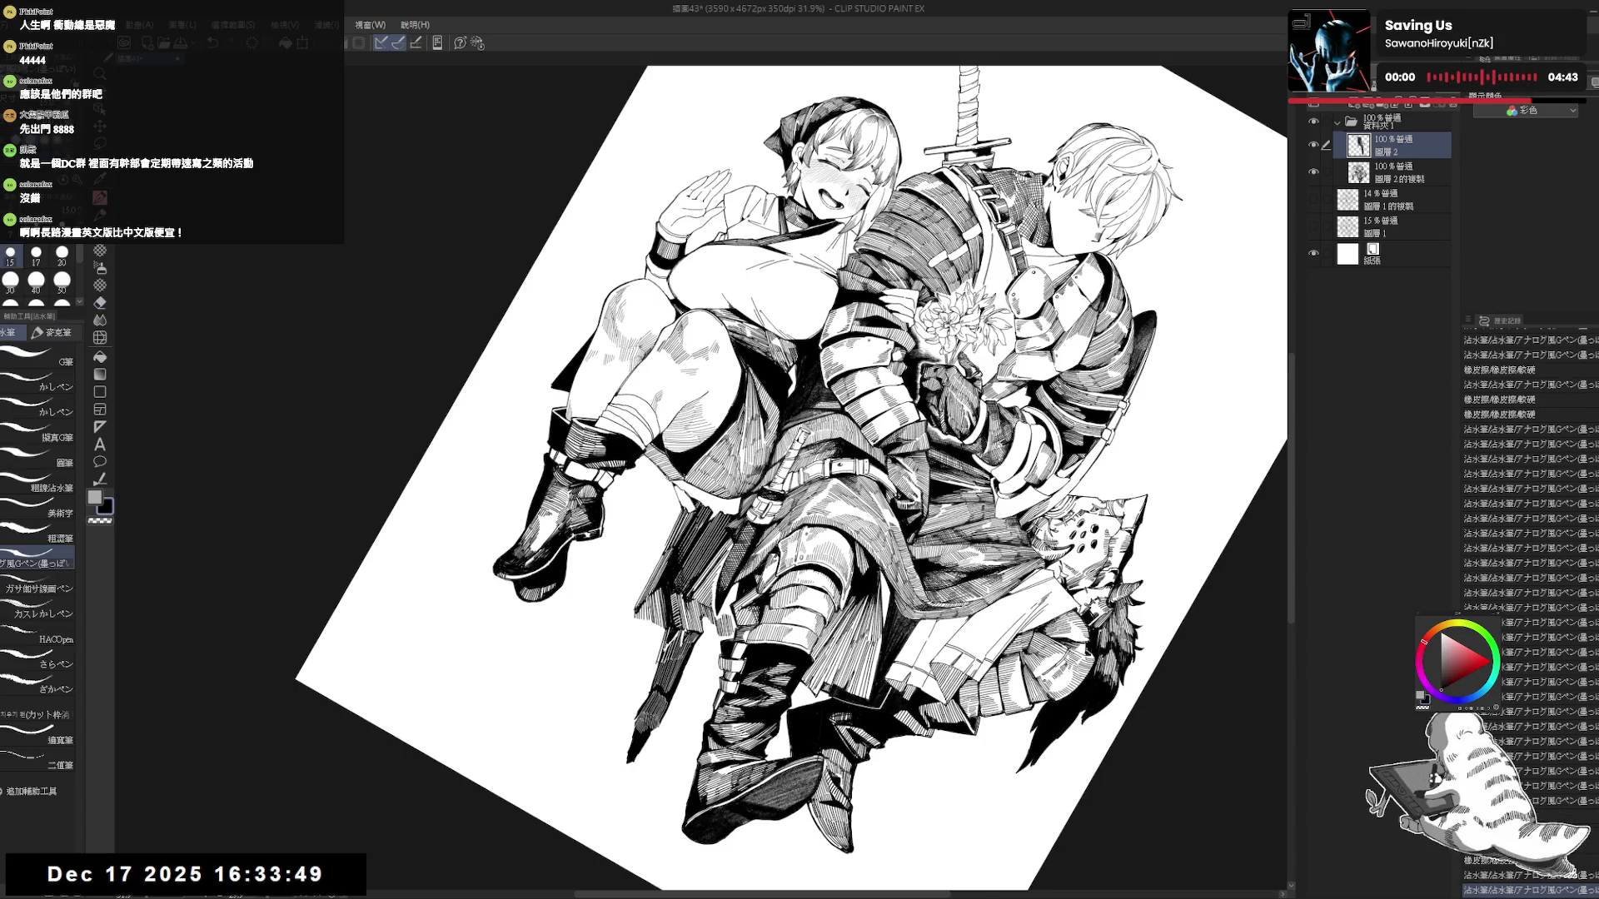
key(ctrl+0)
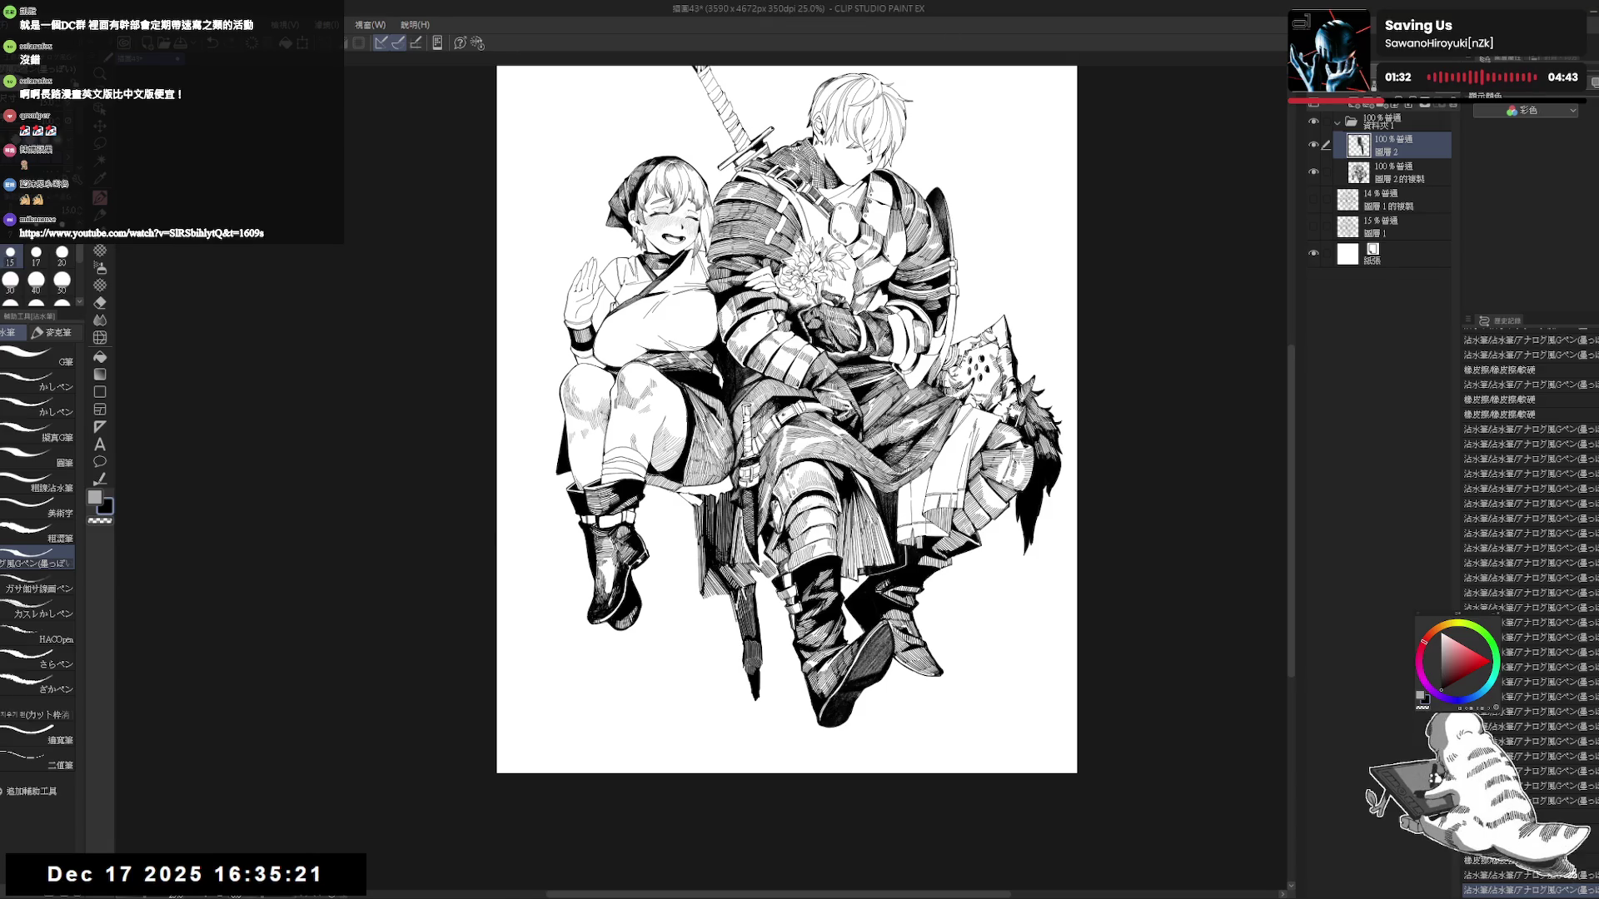
Rotate the canvas view about 9° clockwise and erase small stray marks near the knee.
scroll(595, 304, up, 1)
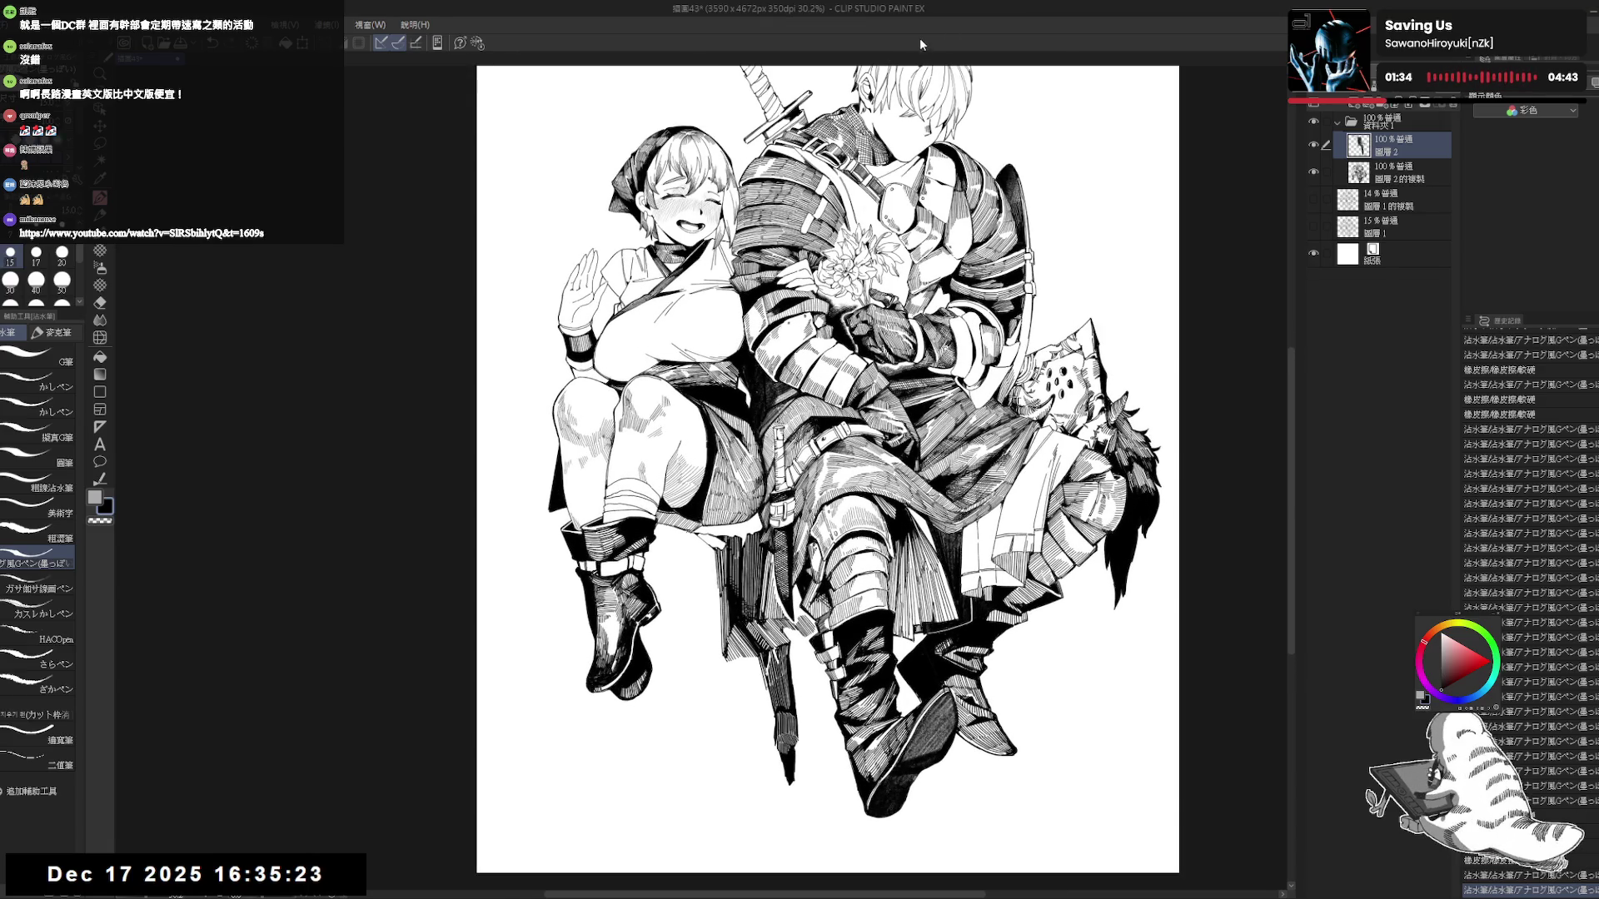
key(r)
drag(832, 250, 924, 274)
mouse_move(699, 474)
mouse_down()
mouse_move(693, 500)
mouse_move(717, 465)
mouse_up()
key(e)
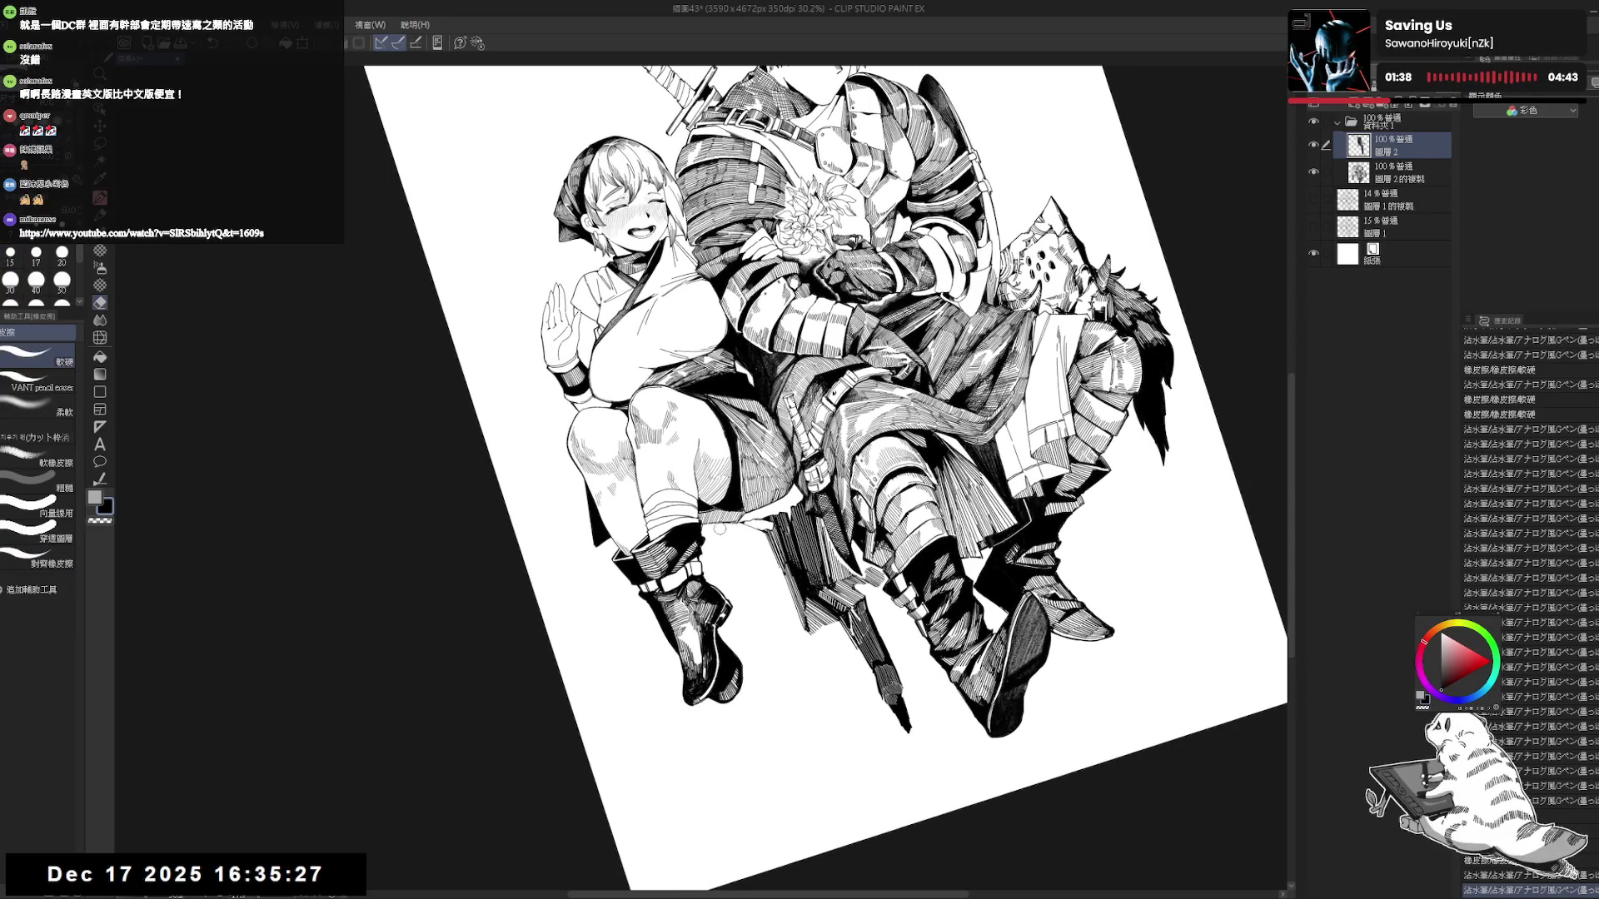
drag(719, 529, 718, 523)
key(p)
key(-)
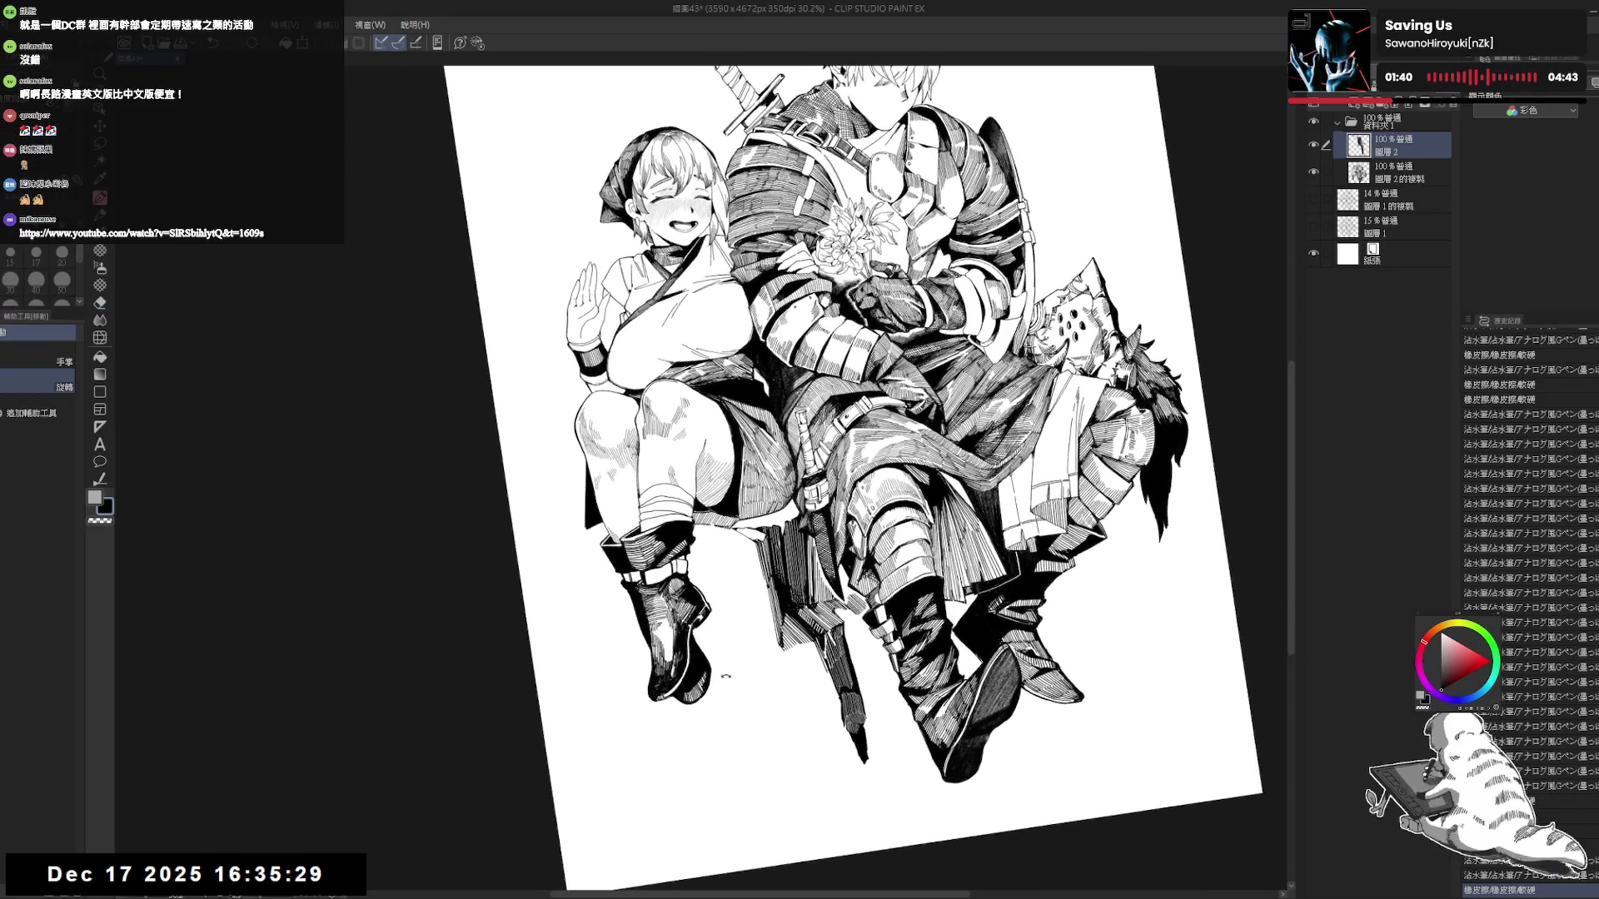
key(e)
key(p)
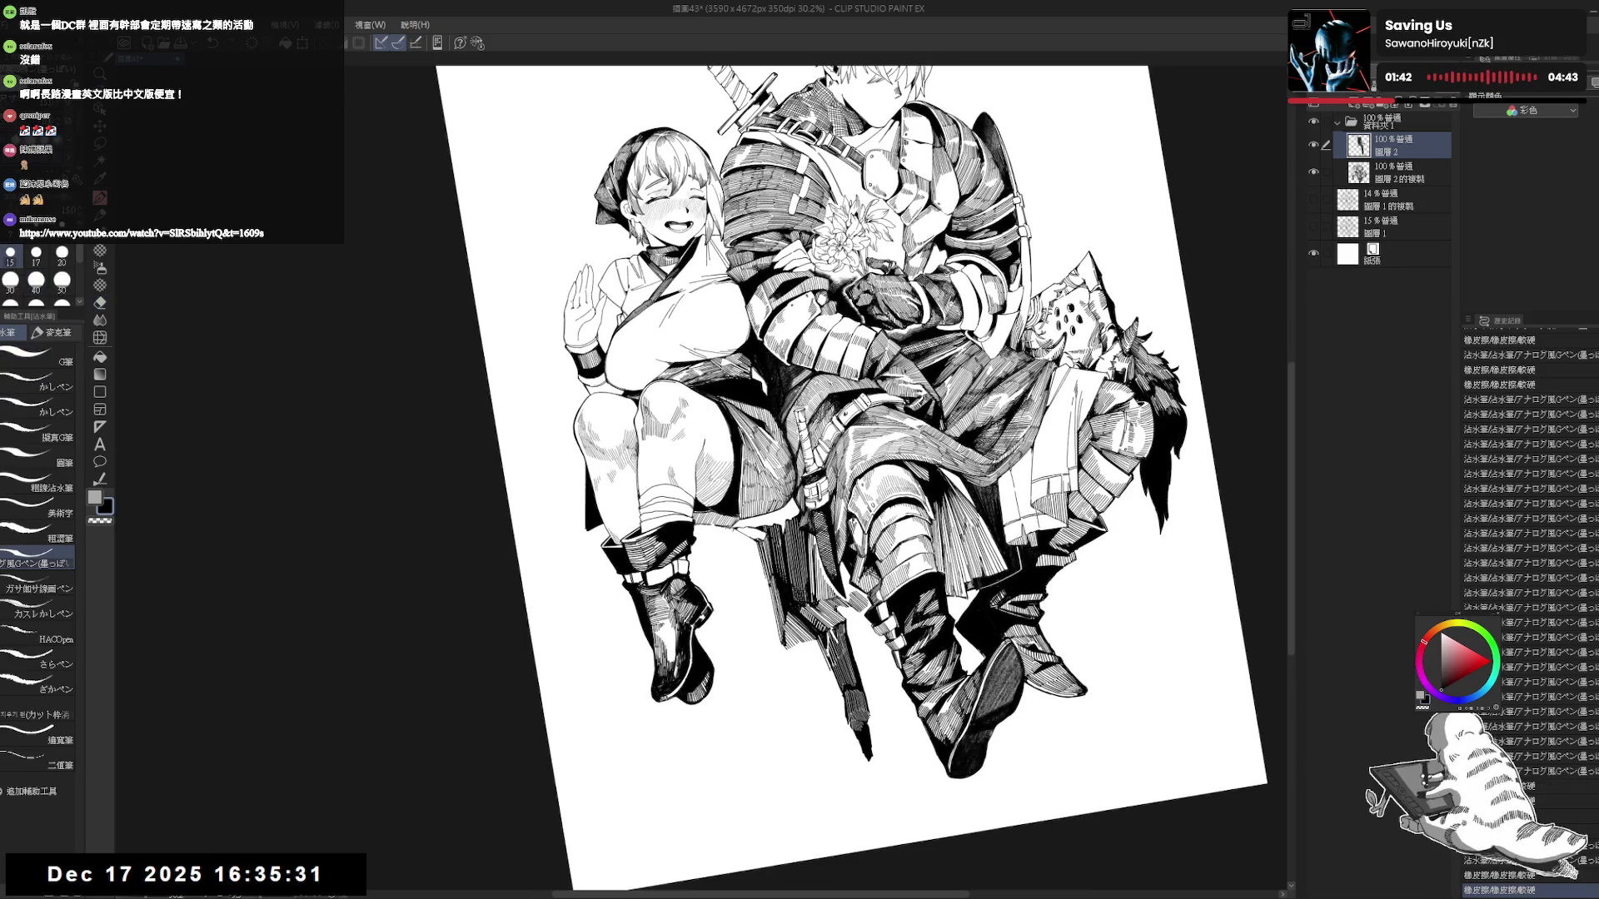
key(e)
drag(721, 532, 738, 525)
key(p)
Undo and redo the recent erase and strokes, then set the page upright and centred.
key(e)
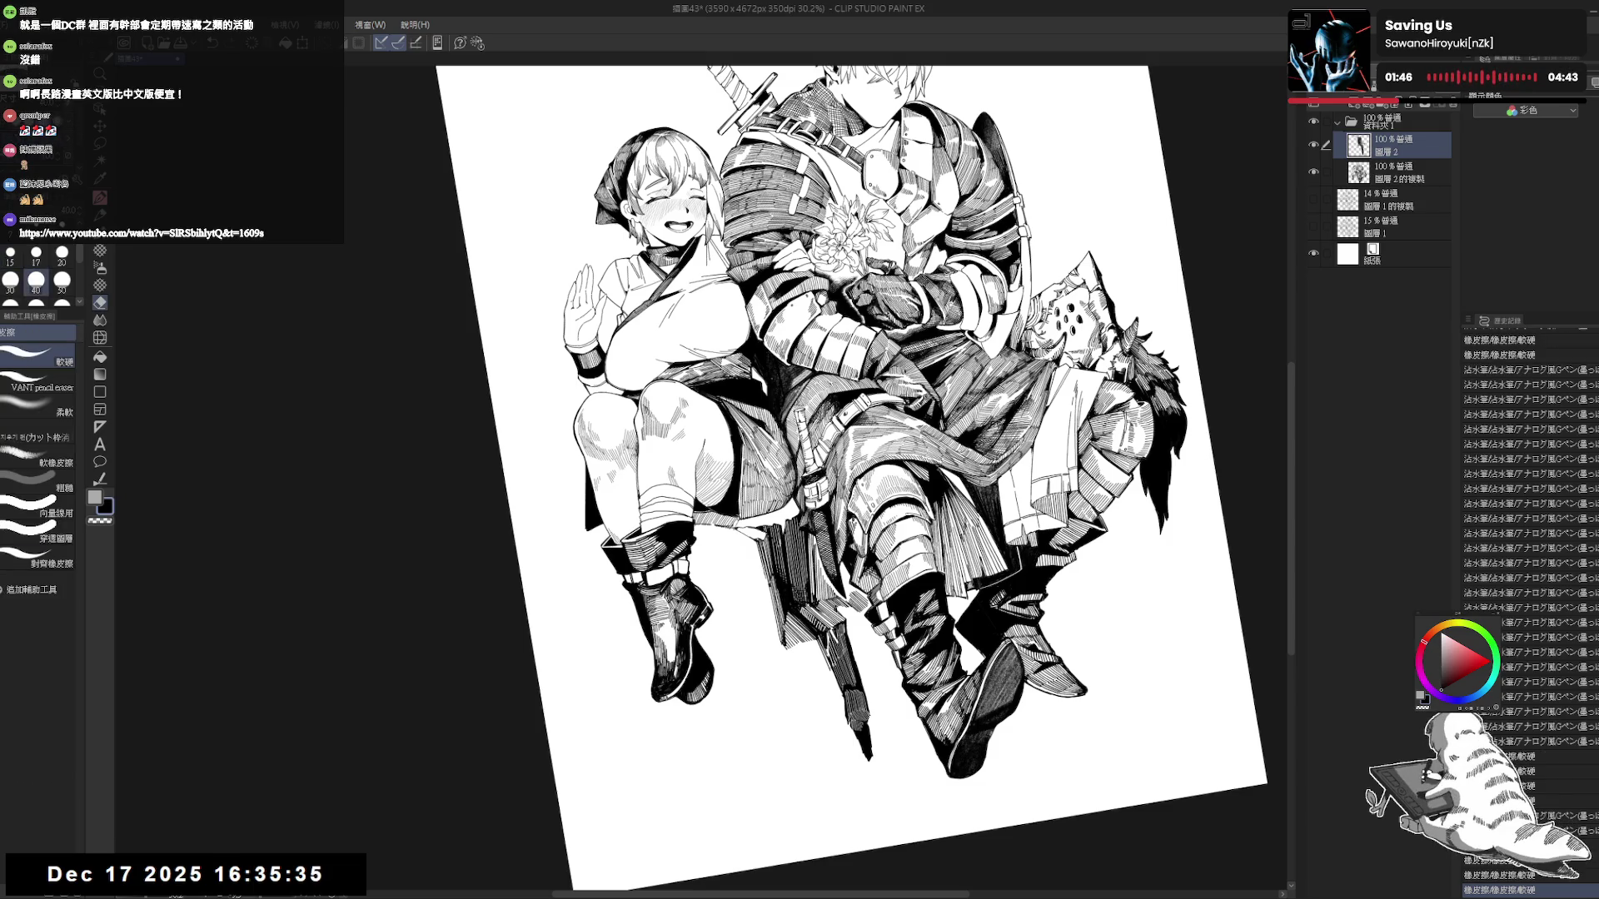
key(ctrl+z)
key(ctrl+y)
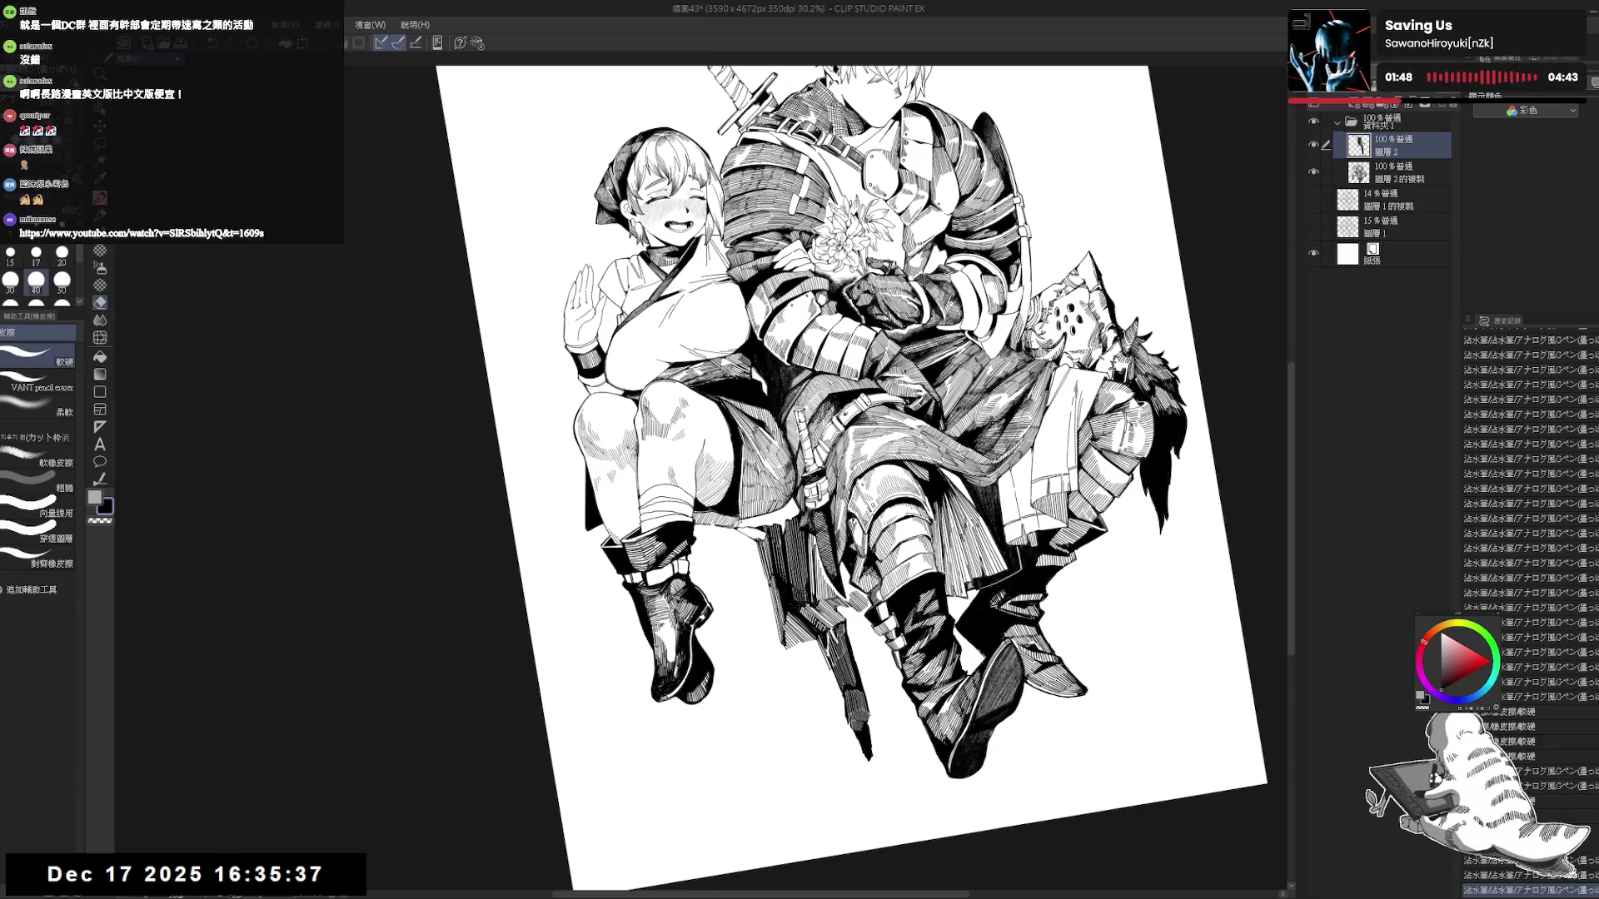
key(ctrl+y)
key(ctrl+0)
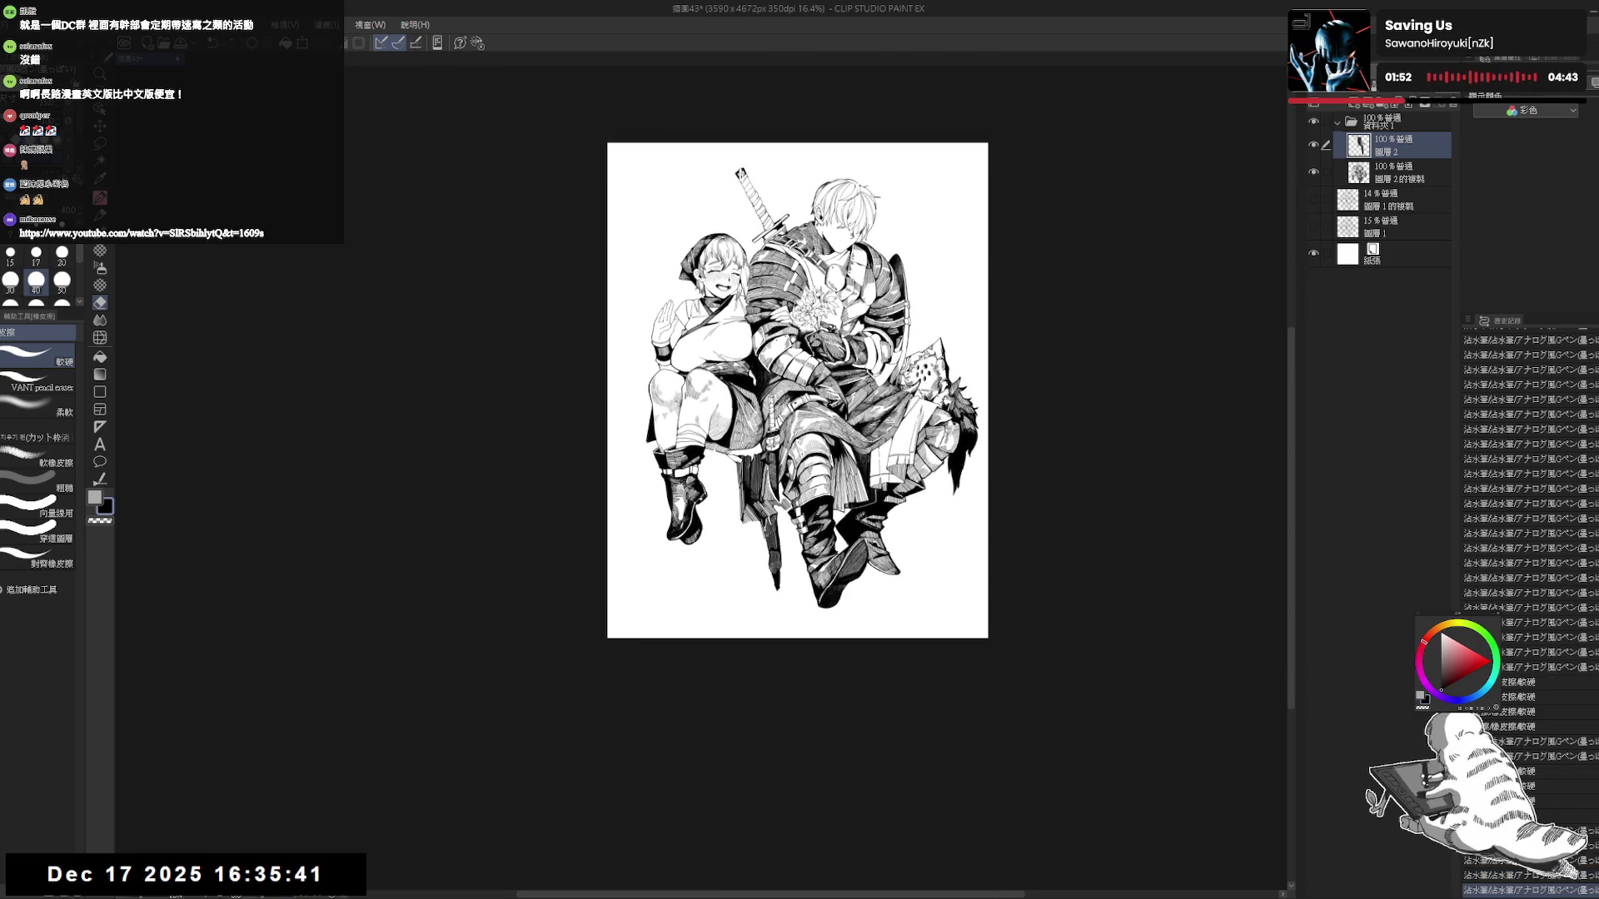
scroll(662, 329, up, 3)
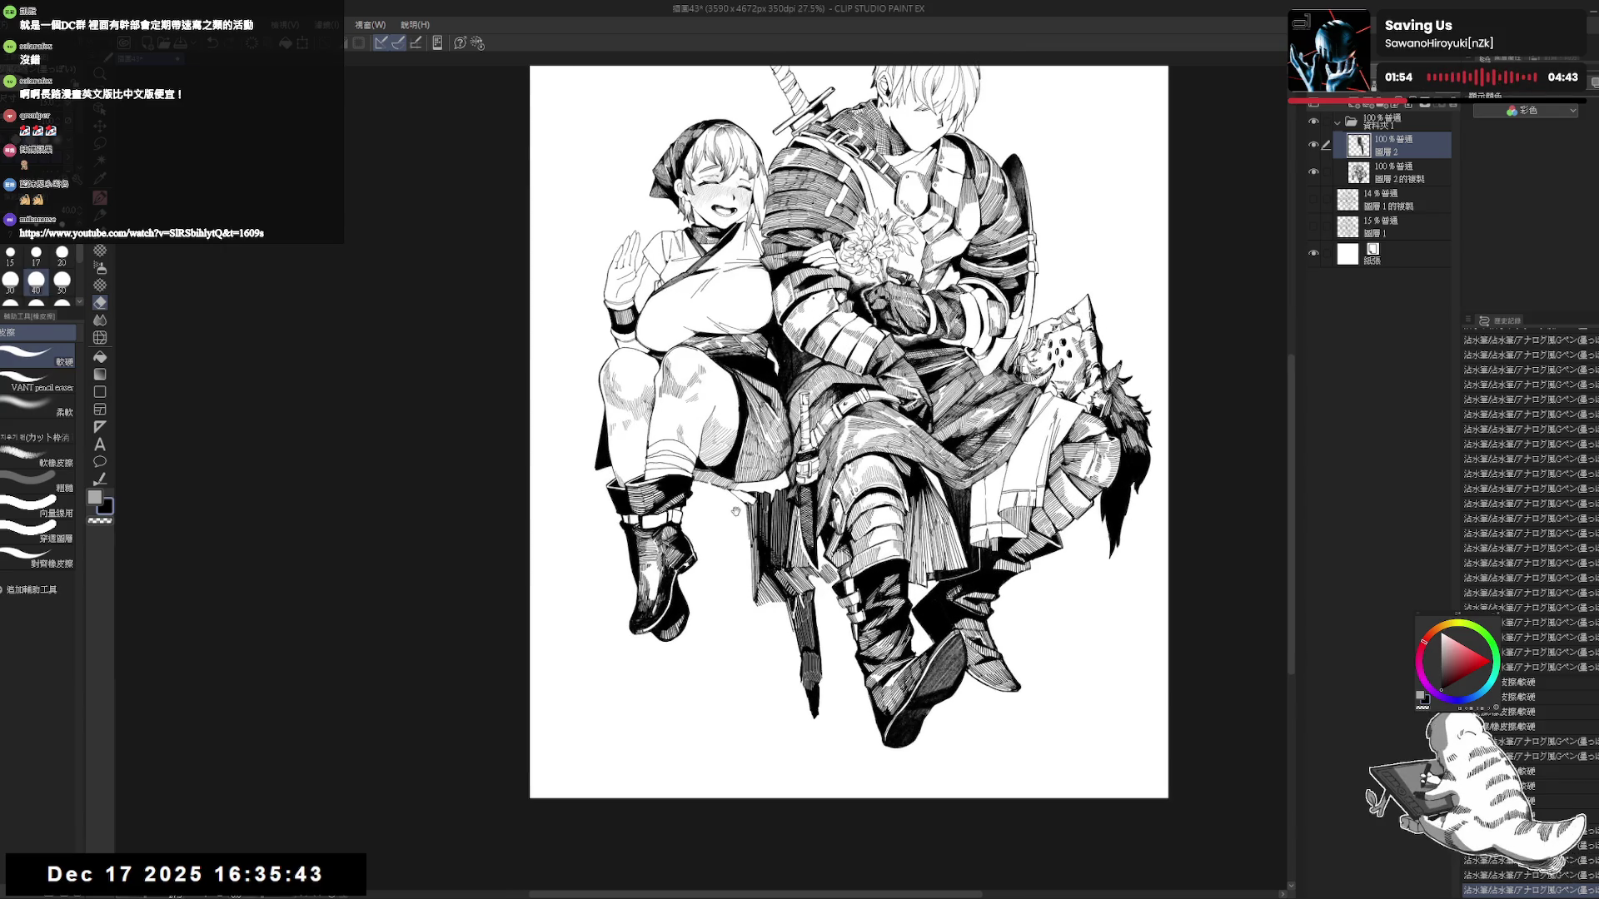
Raise the G-pen size to 17 and hatch near the knee on a tilted view.
key(p)
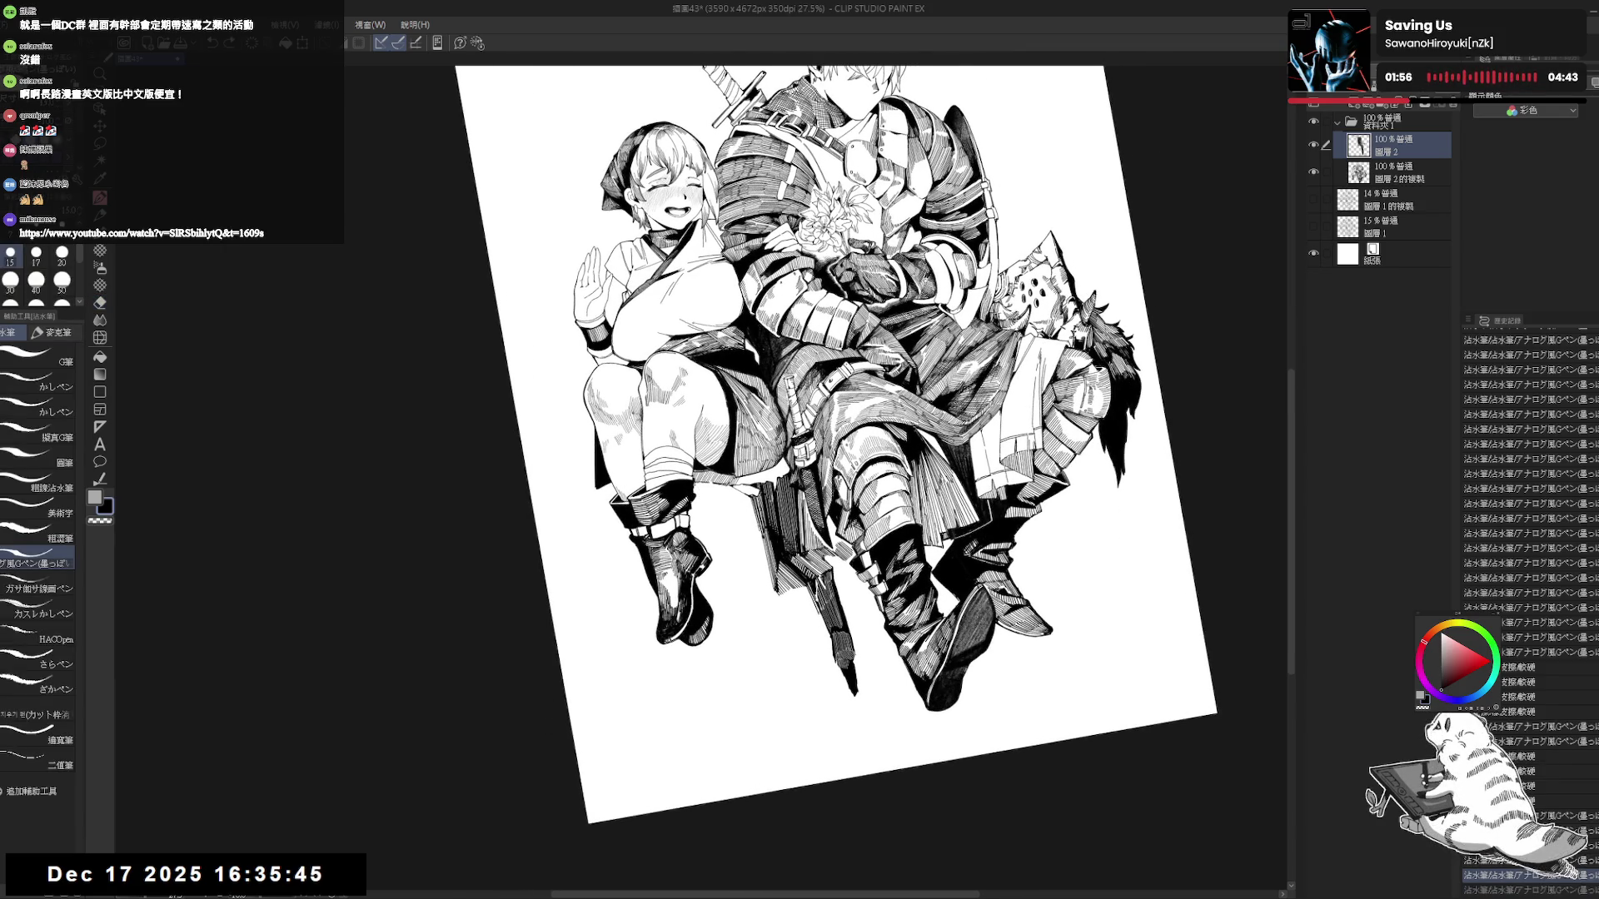
key(bracketright)
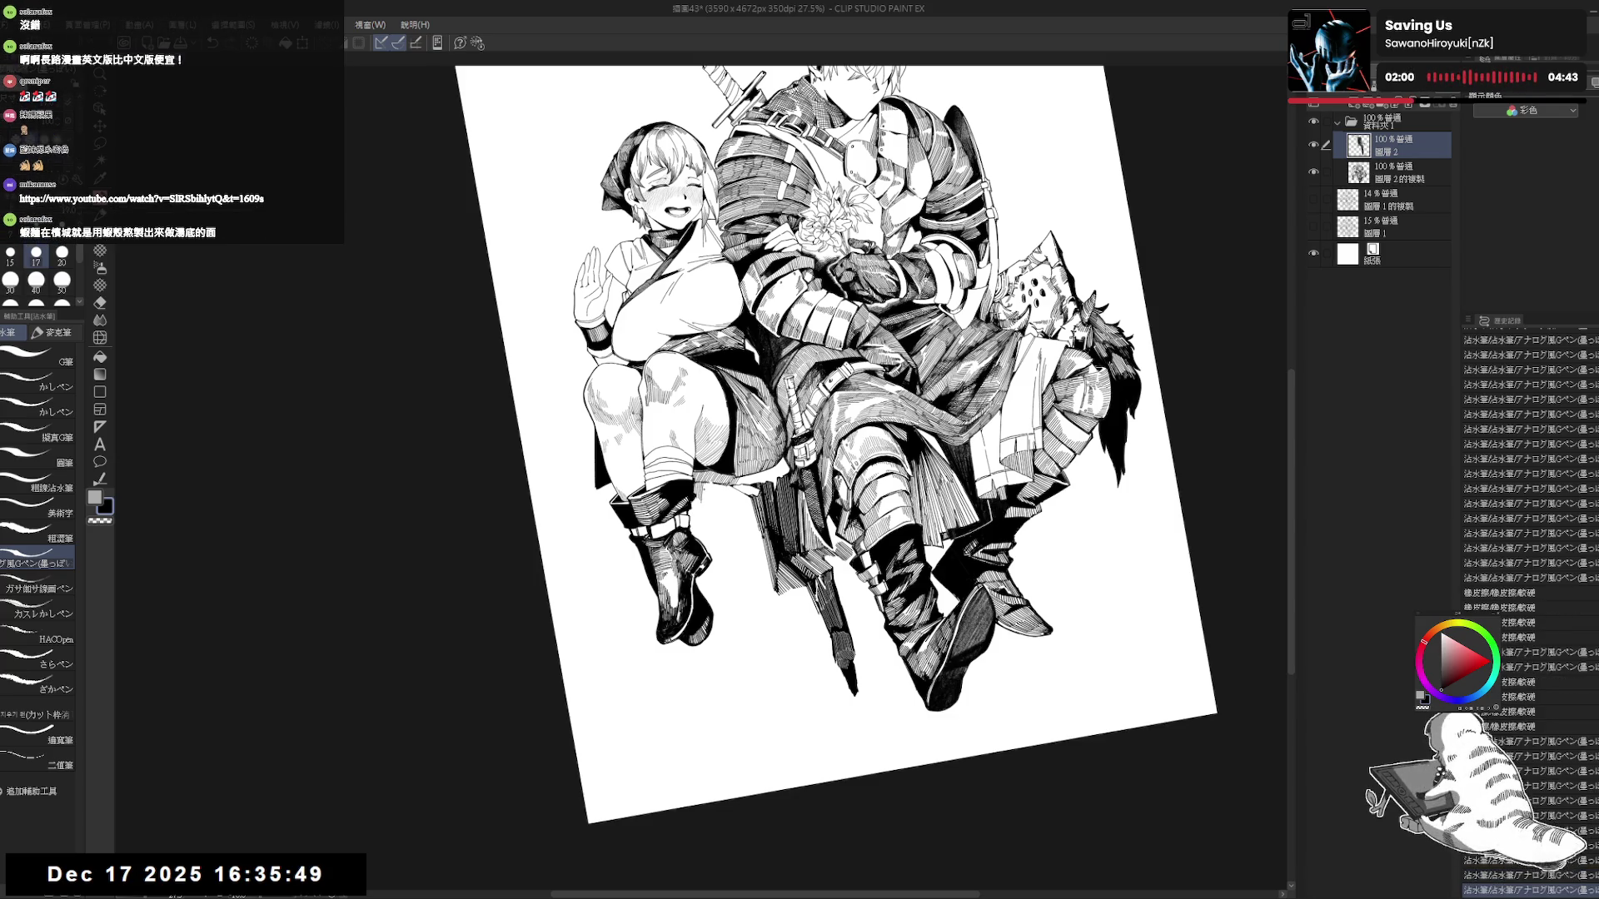
key(ctrl+0)
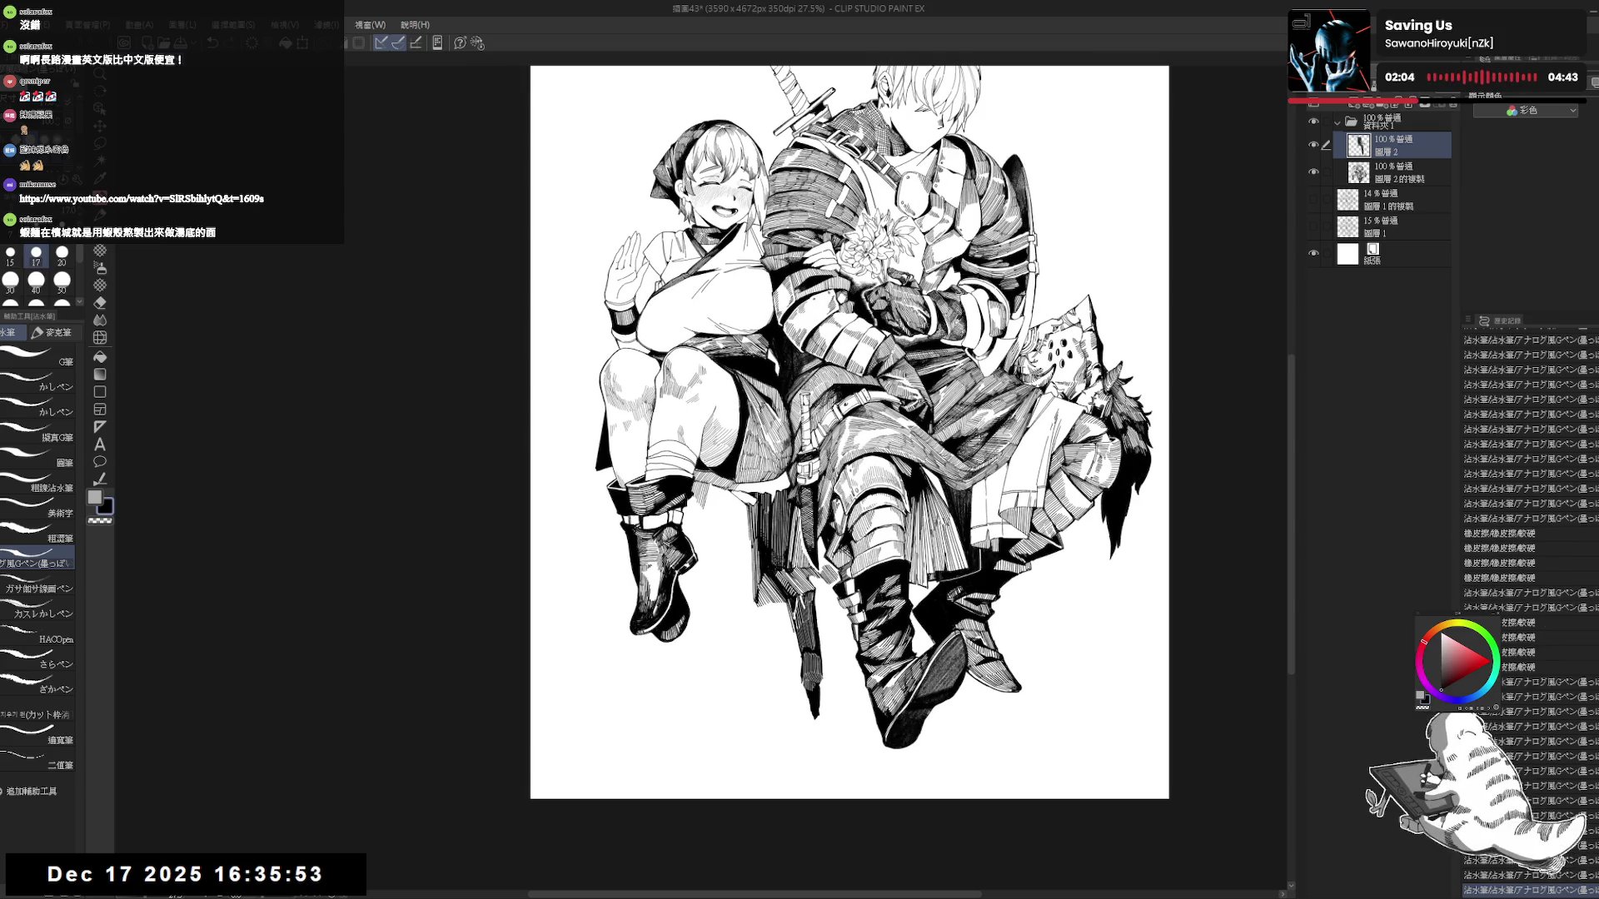
key(r)
mouse_move(667, 530)
mouse_down()
mouse_move(719, 471)
mouse_move(714, 499)
mouse_move(726, 494)
mouse_up()
key(p)
drag(722, 475, 739, 498)
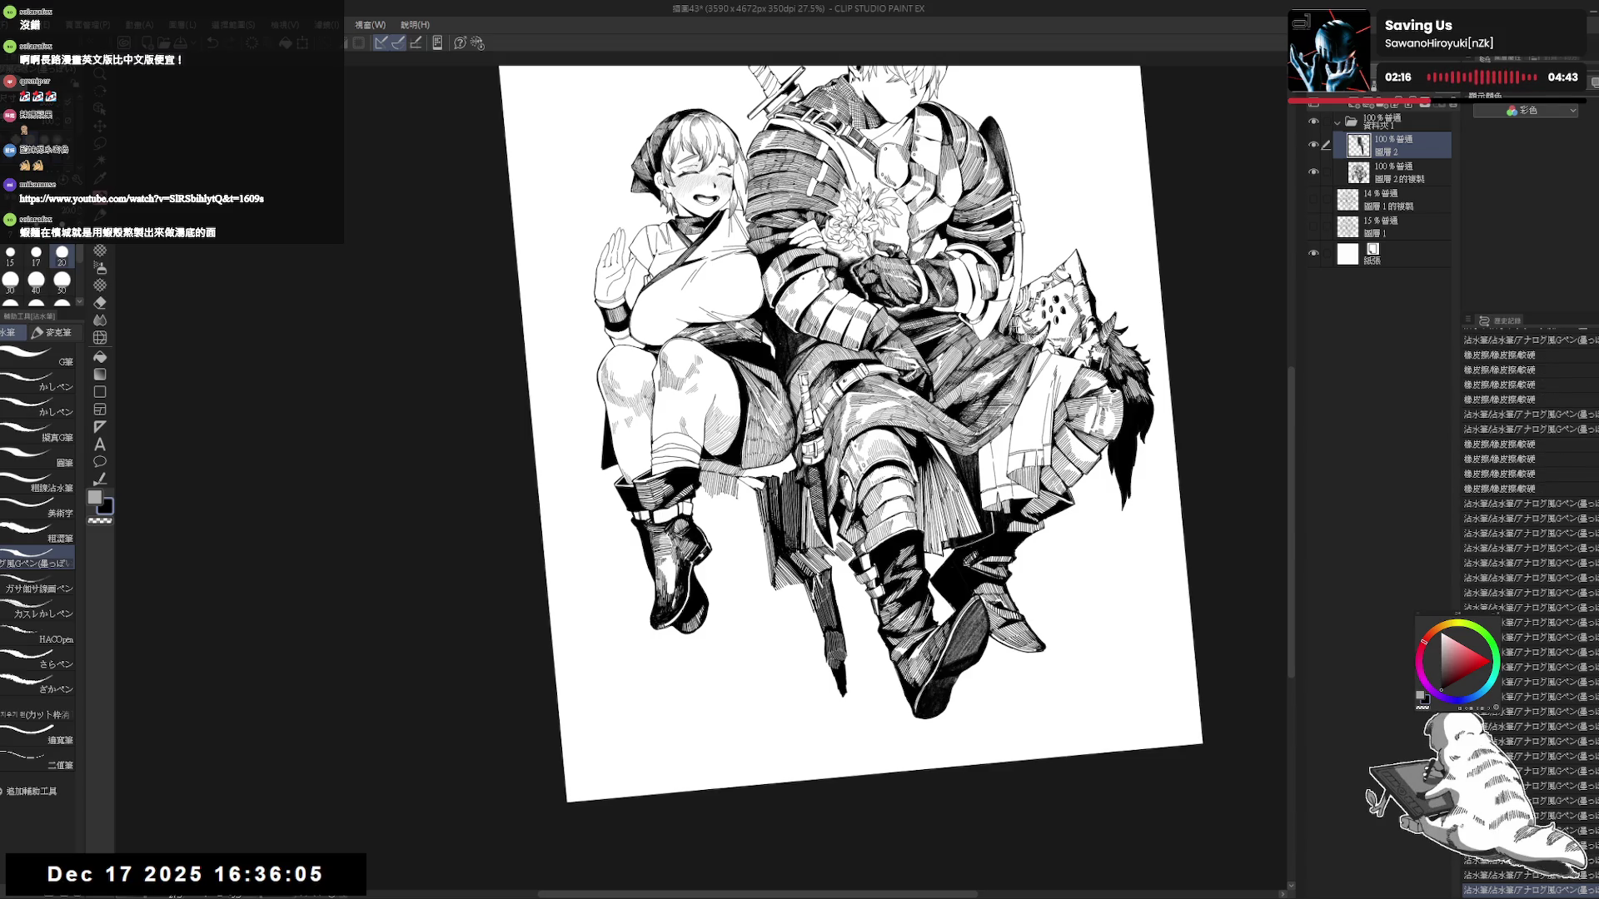
key(ctrl+z)
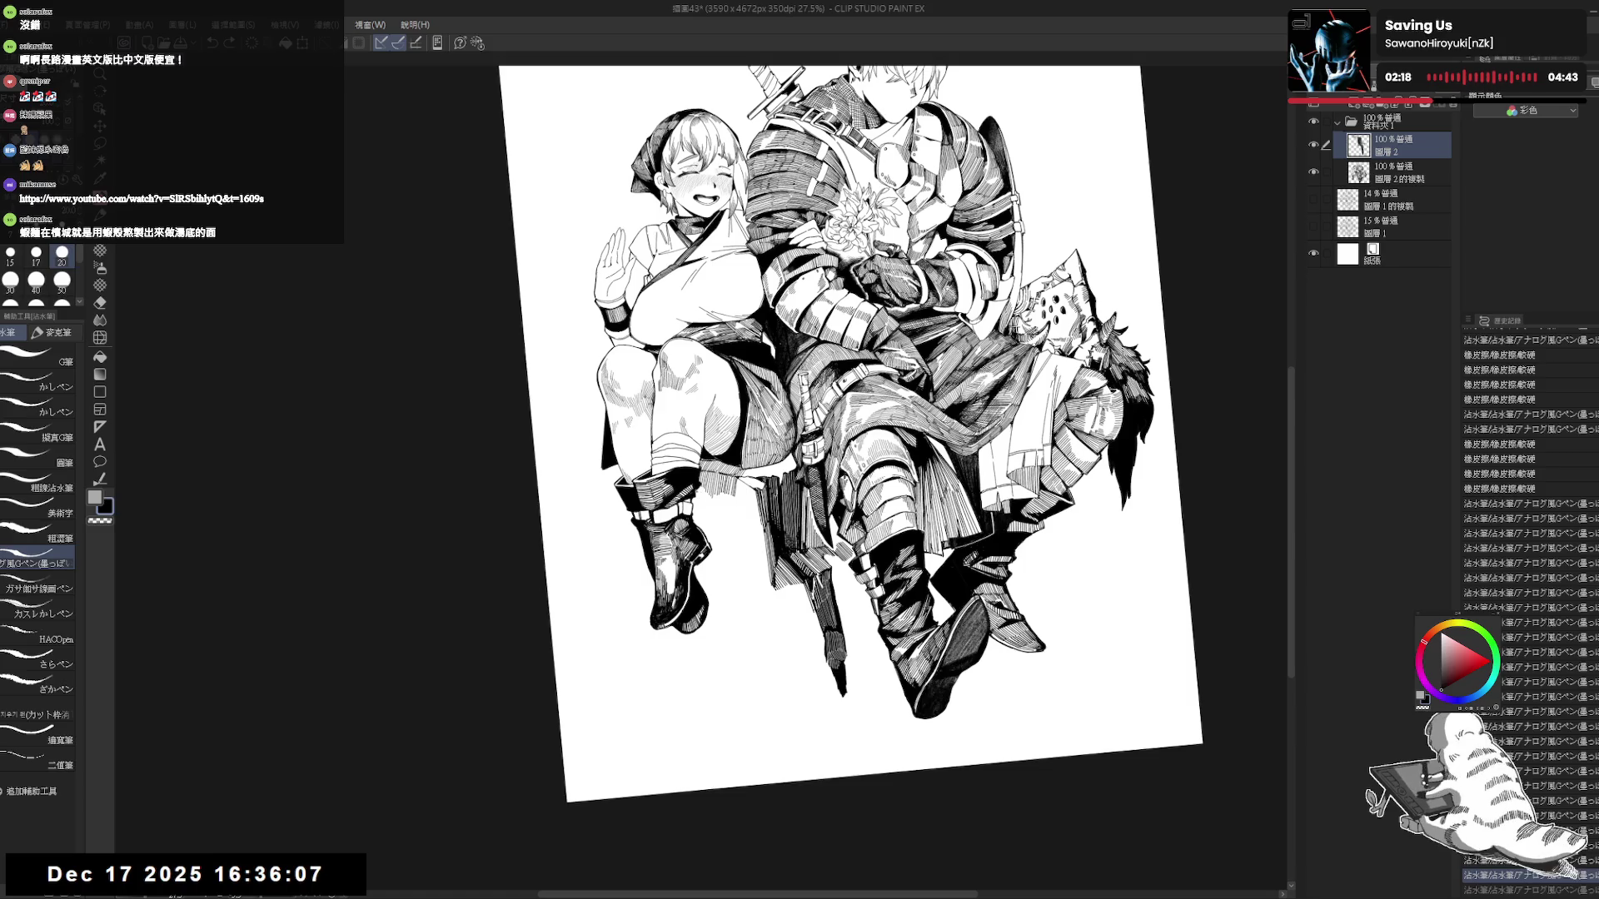
drag(696, 500, 710, 516)
drag(706, 500, 733, 522)
key(ctrl+at)
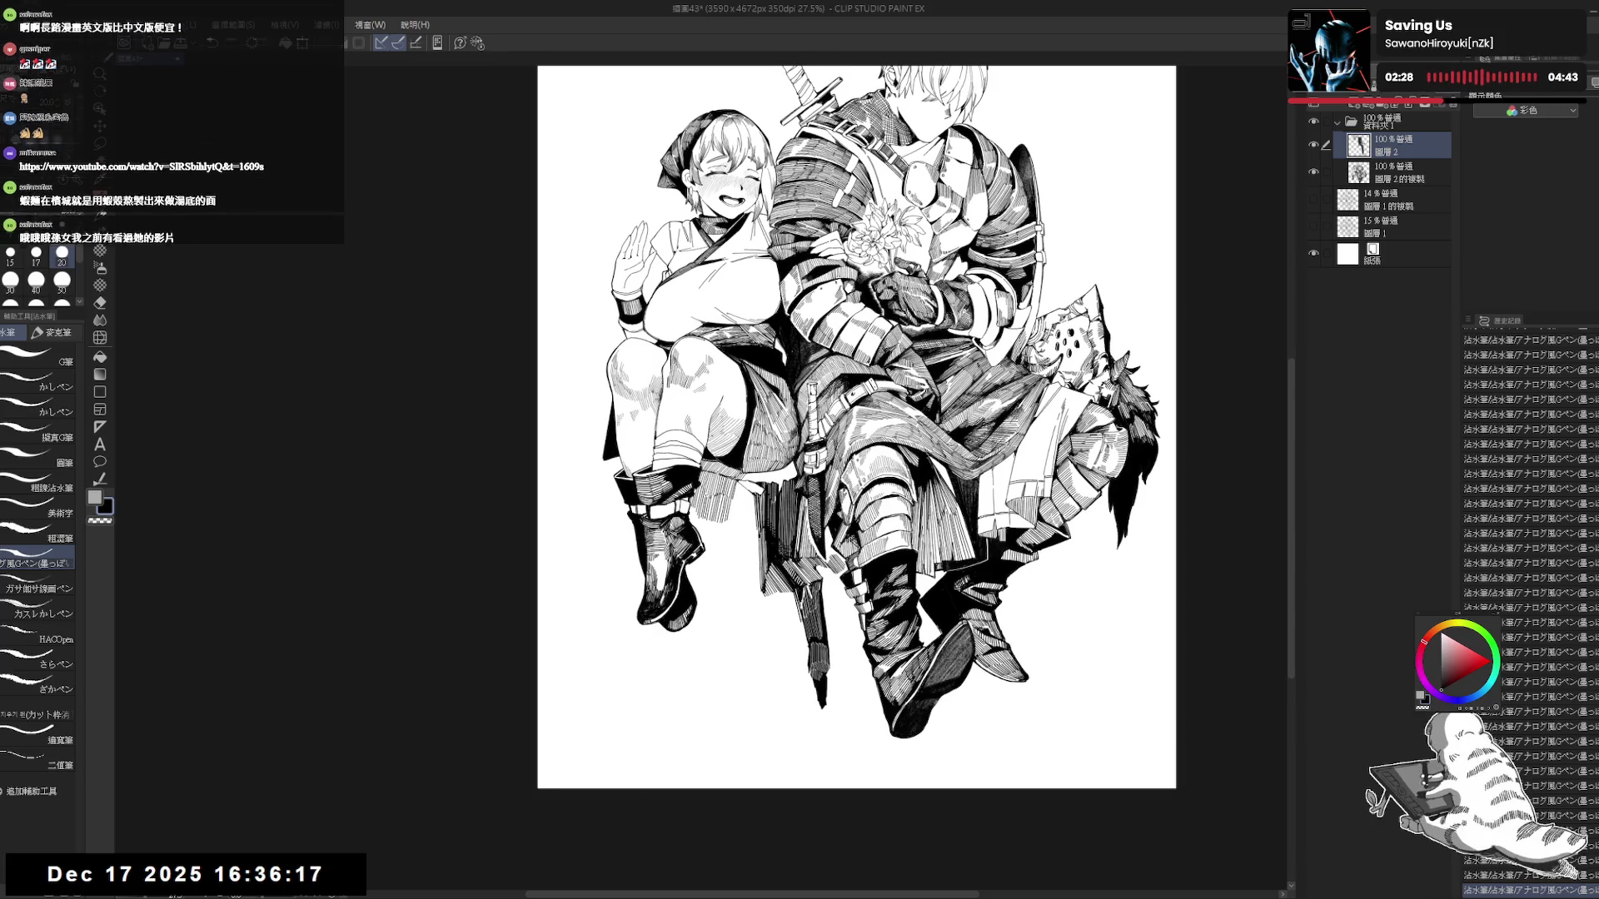
key(ctrl+plus)
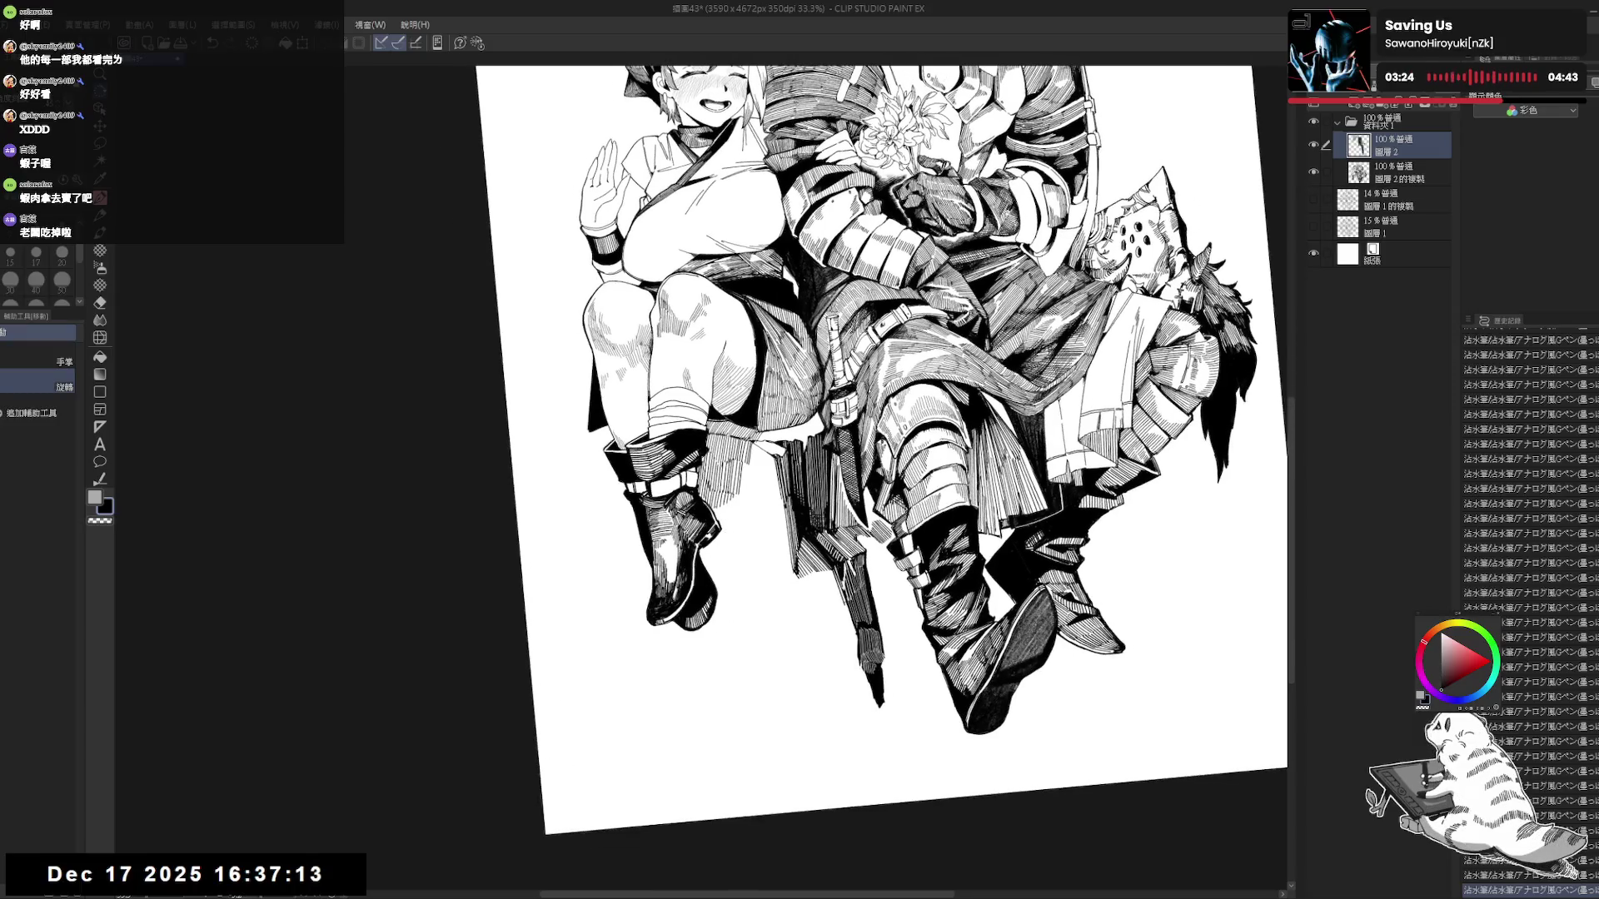
Toggle undo and redo to compare the hatching with and without the recent strokes.
key(ctrl+z)
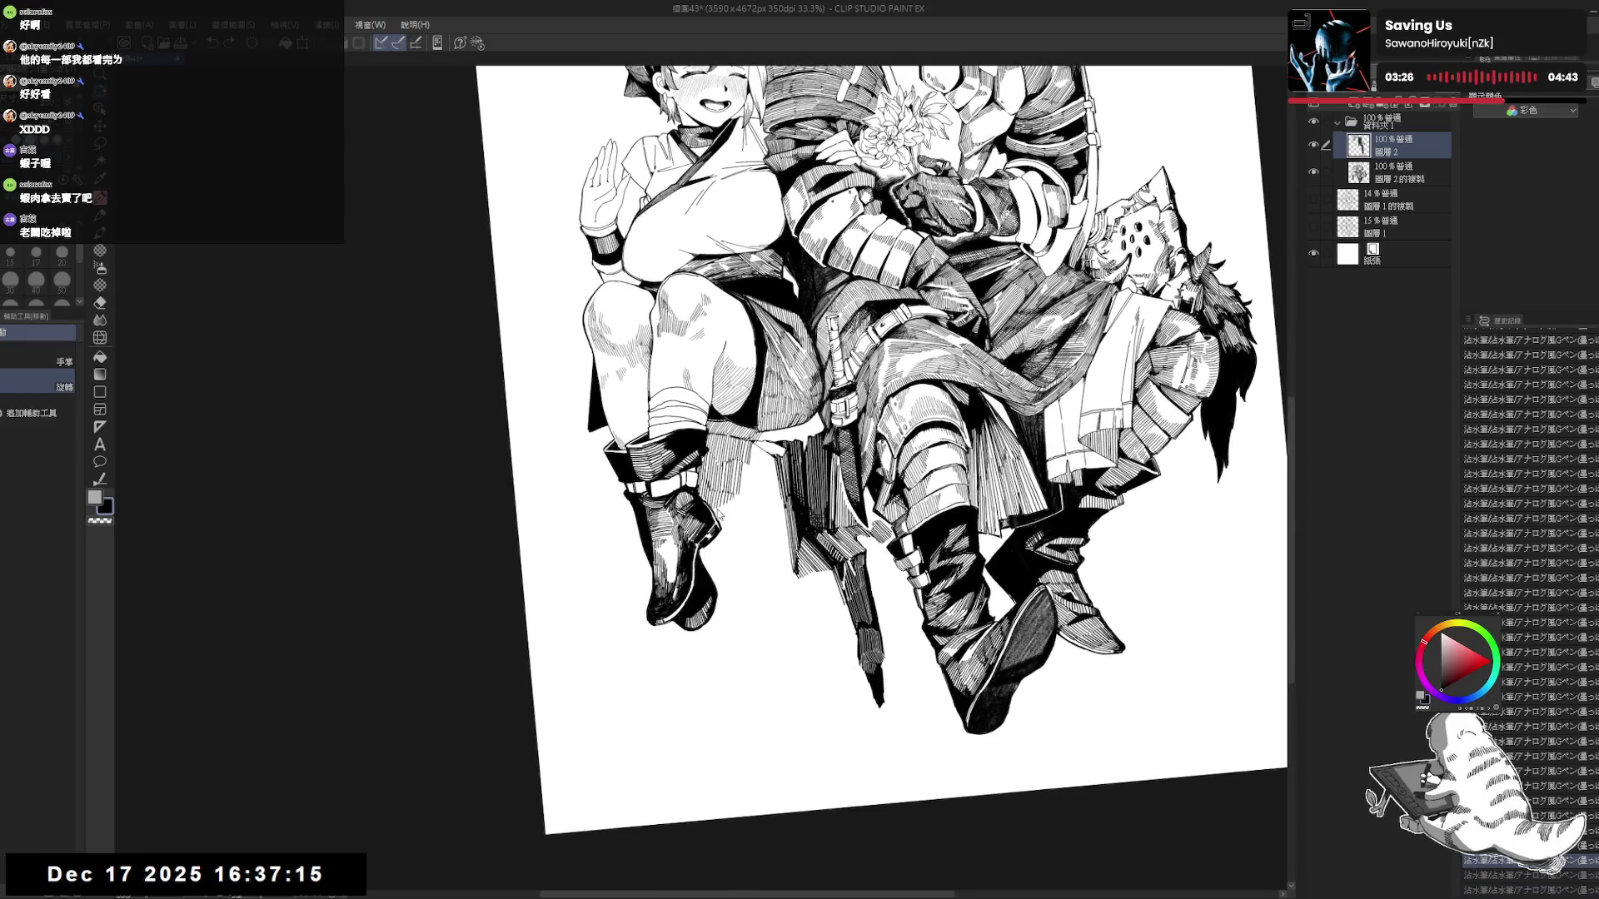
key(ctrl+y)
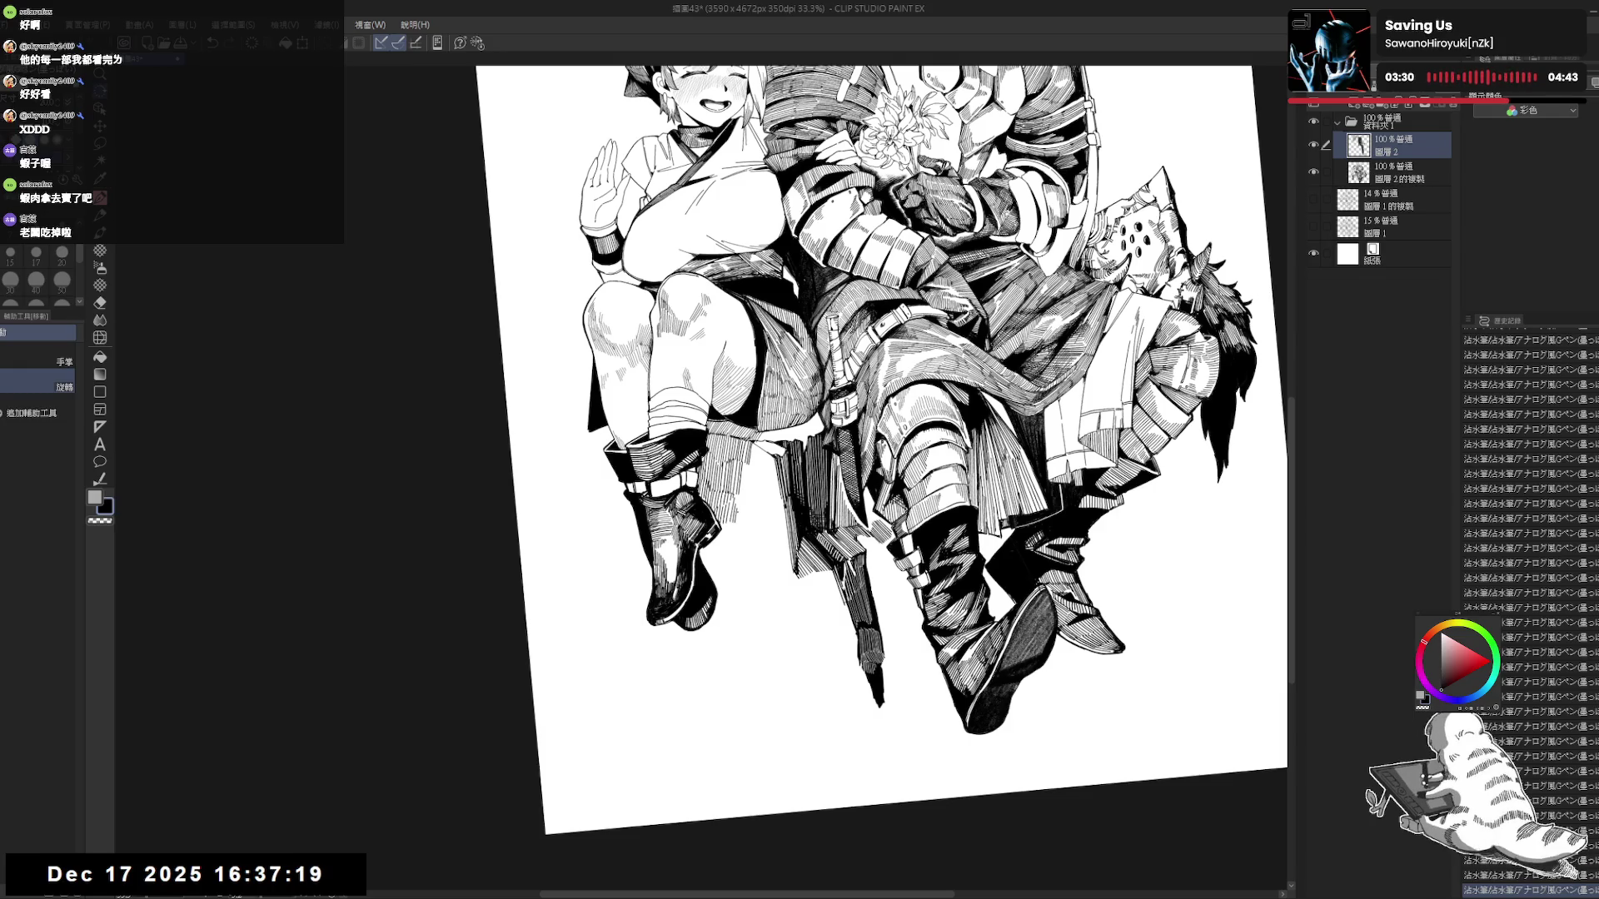
key(ctrl+z)
key(ctrl+z)
key(ctrl+z)
key(ctrl+y)
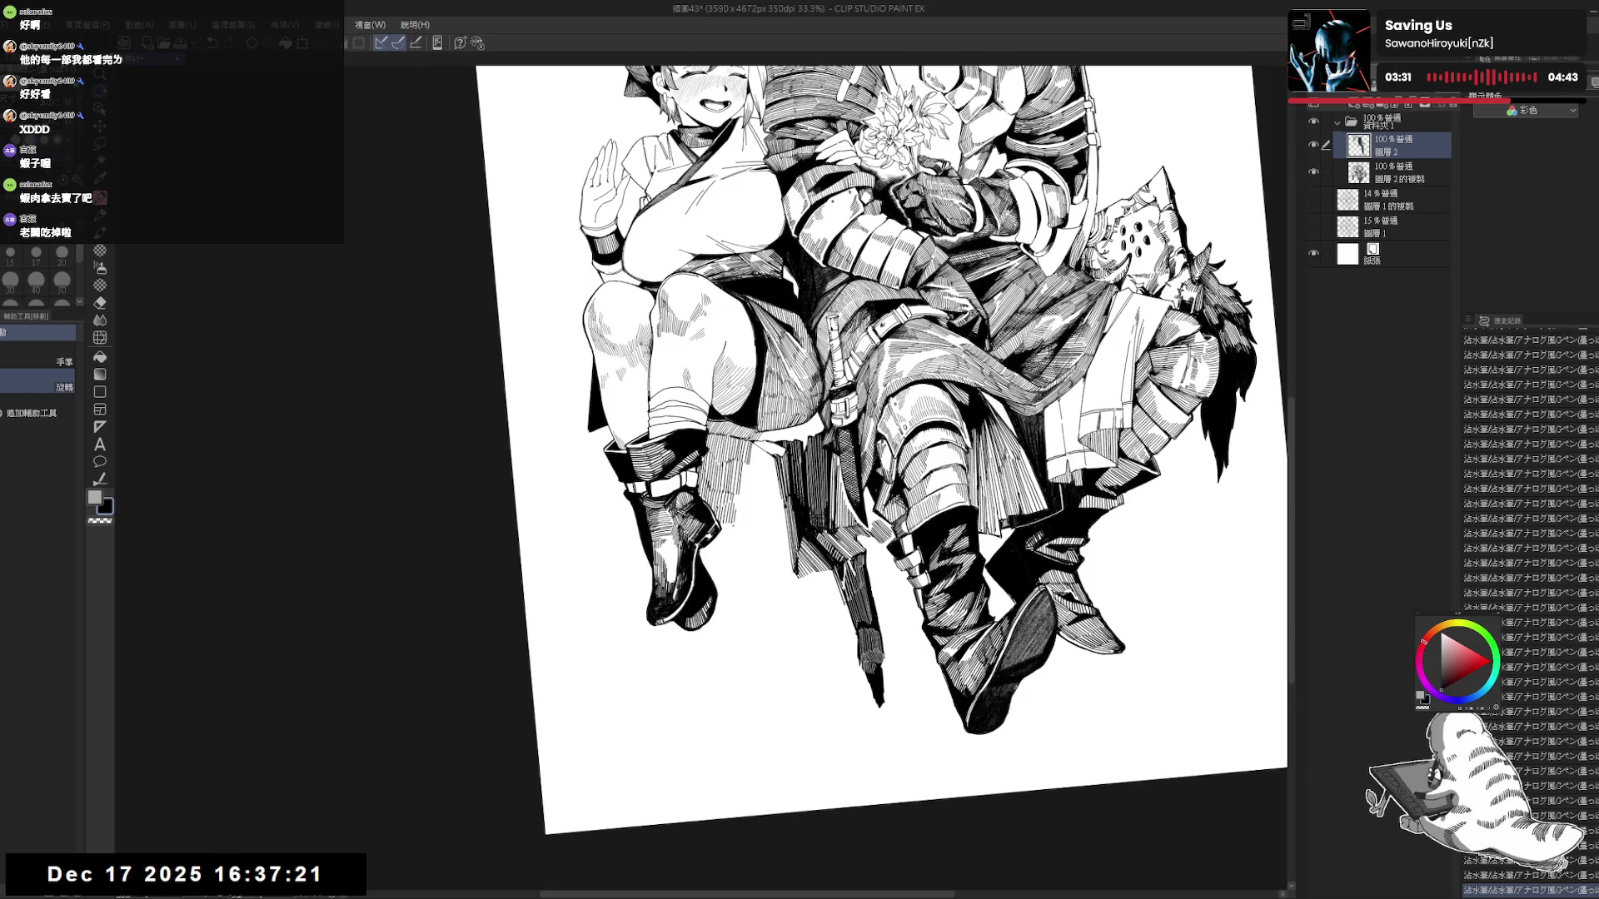
key(ctrl+y)
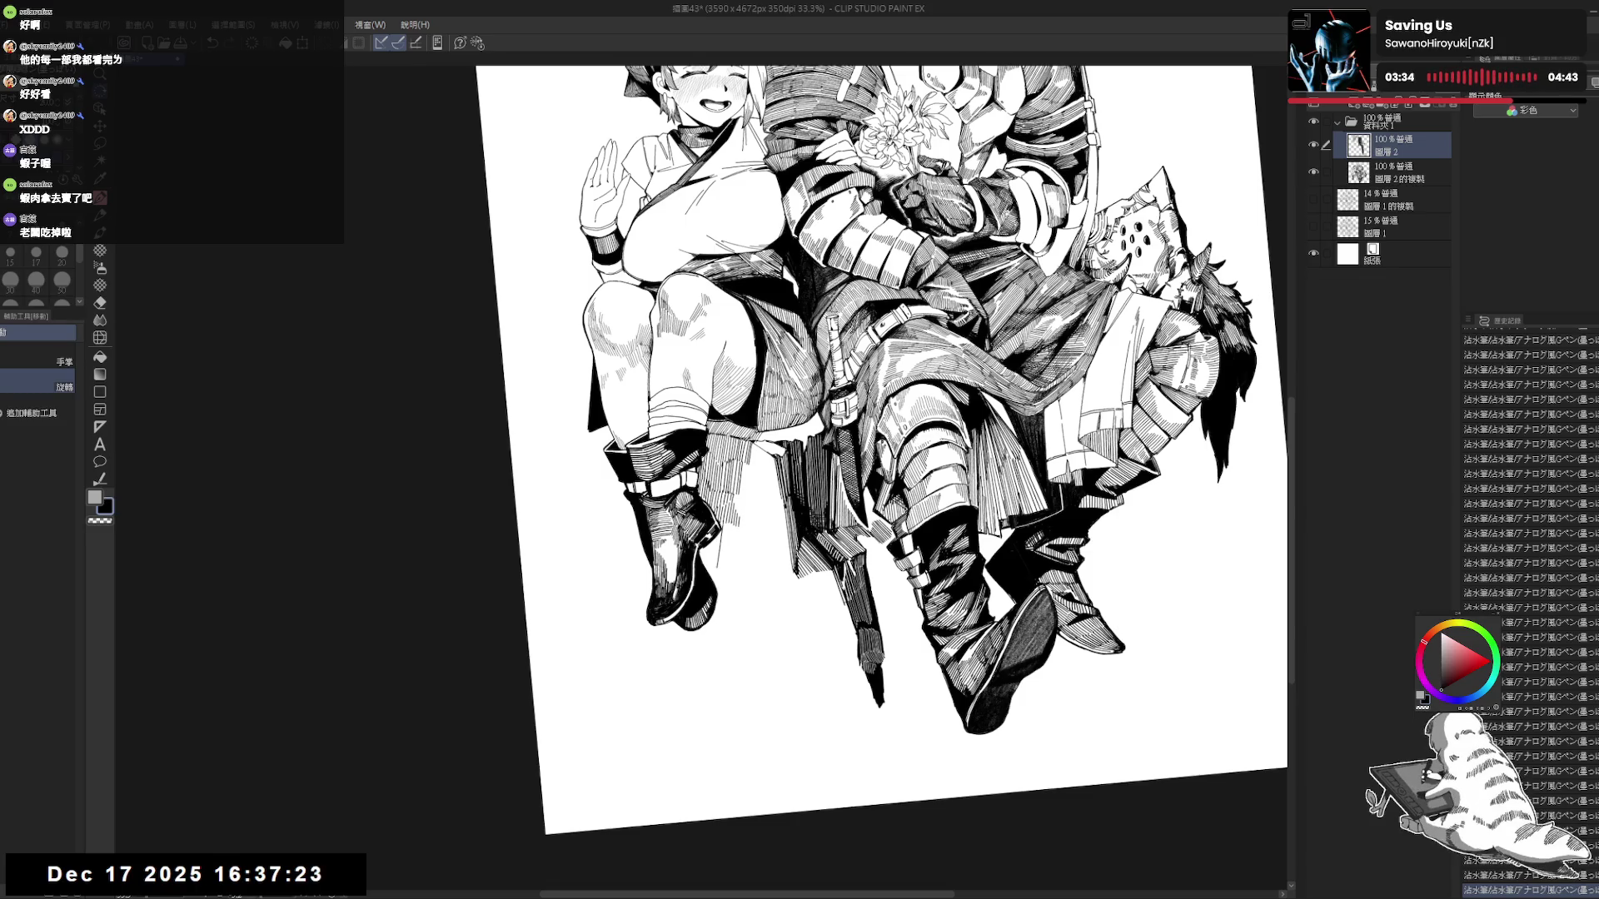
key(ctrl+y)
key(ctrl+z)
key(ctrl+z)
key(ctrl+y)
key(ctrl+y)
key(ctrl+z)
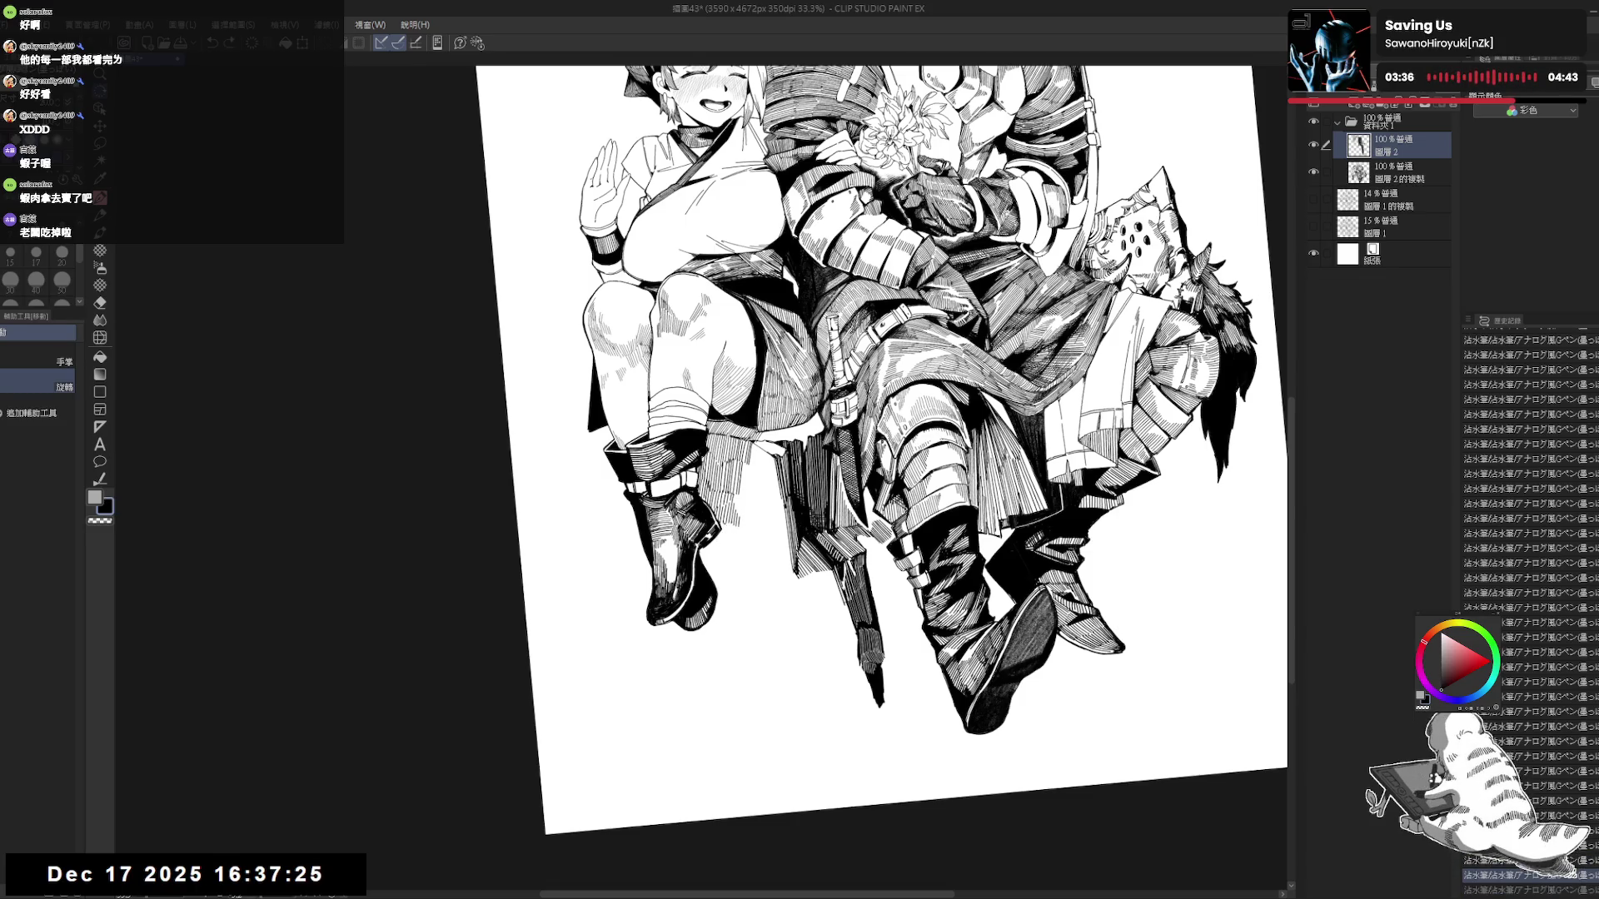
key(ctrl+y)
key(ctrl+y)
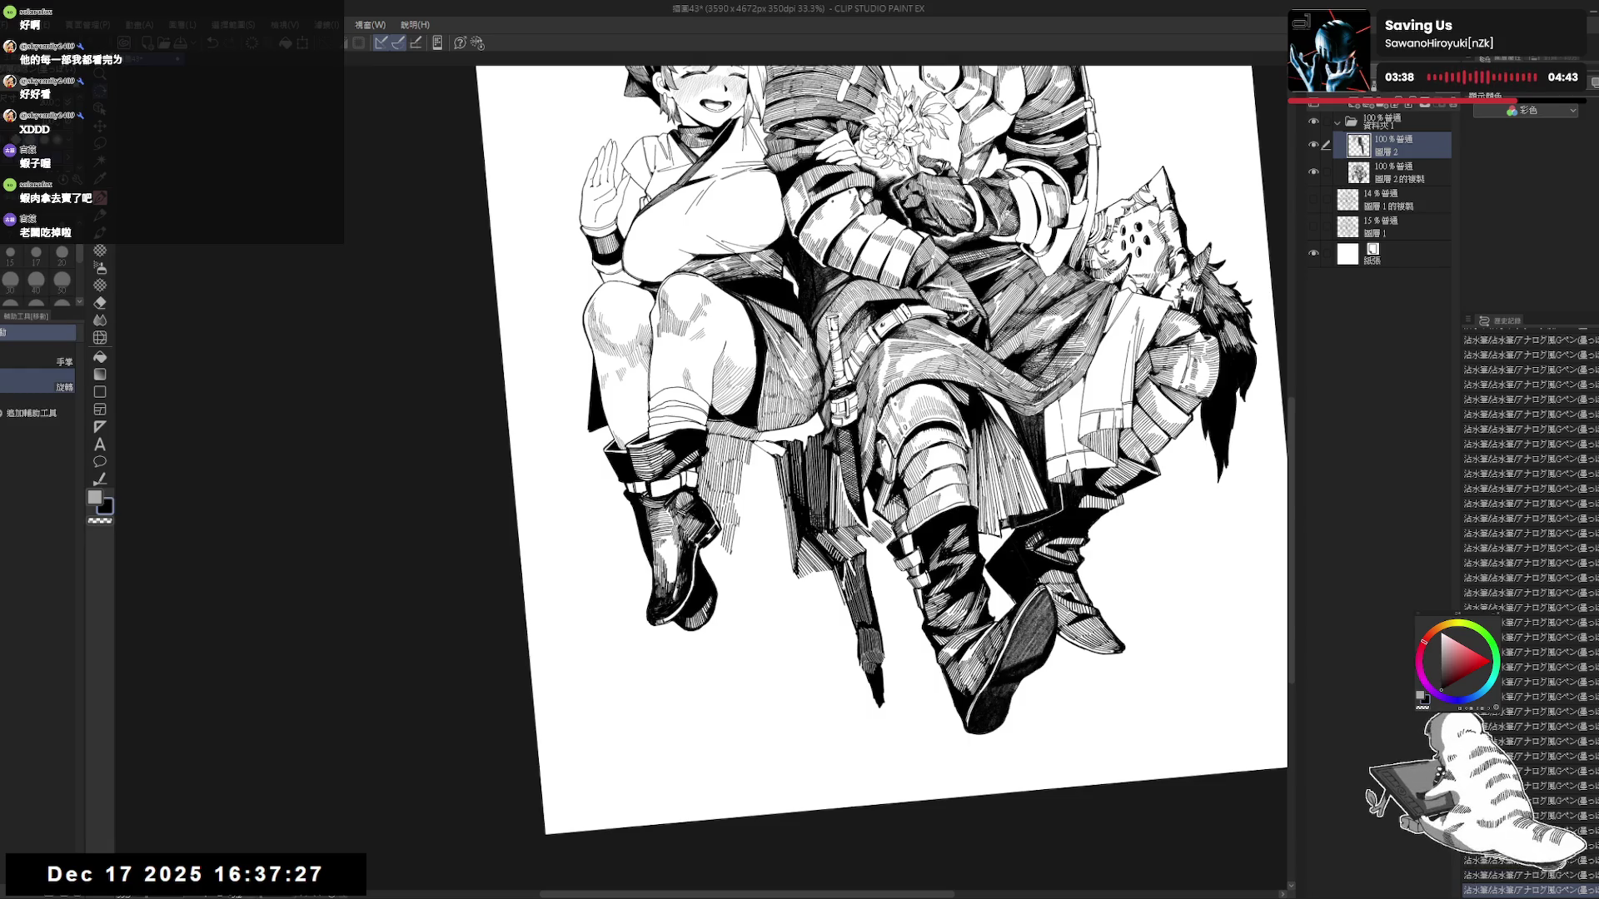
key(ctrl+y)
key(ctrl+z)
key(ctrl+y)
key(ctrl+y)
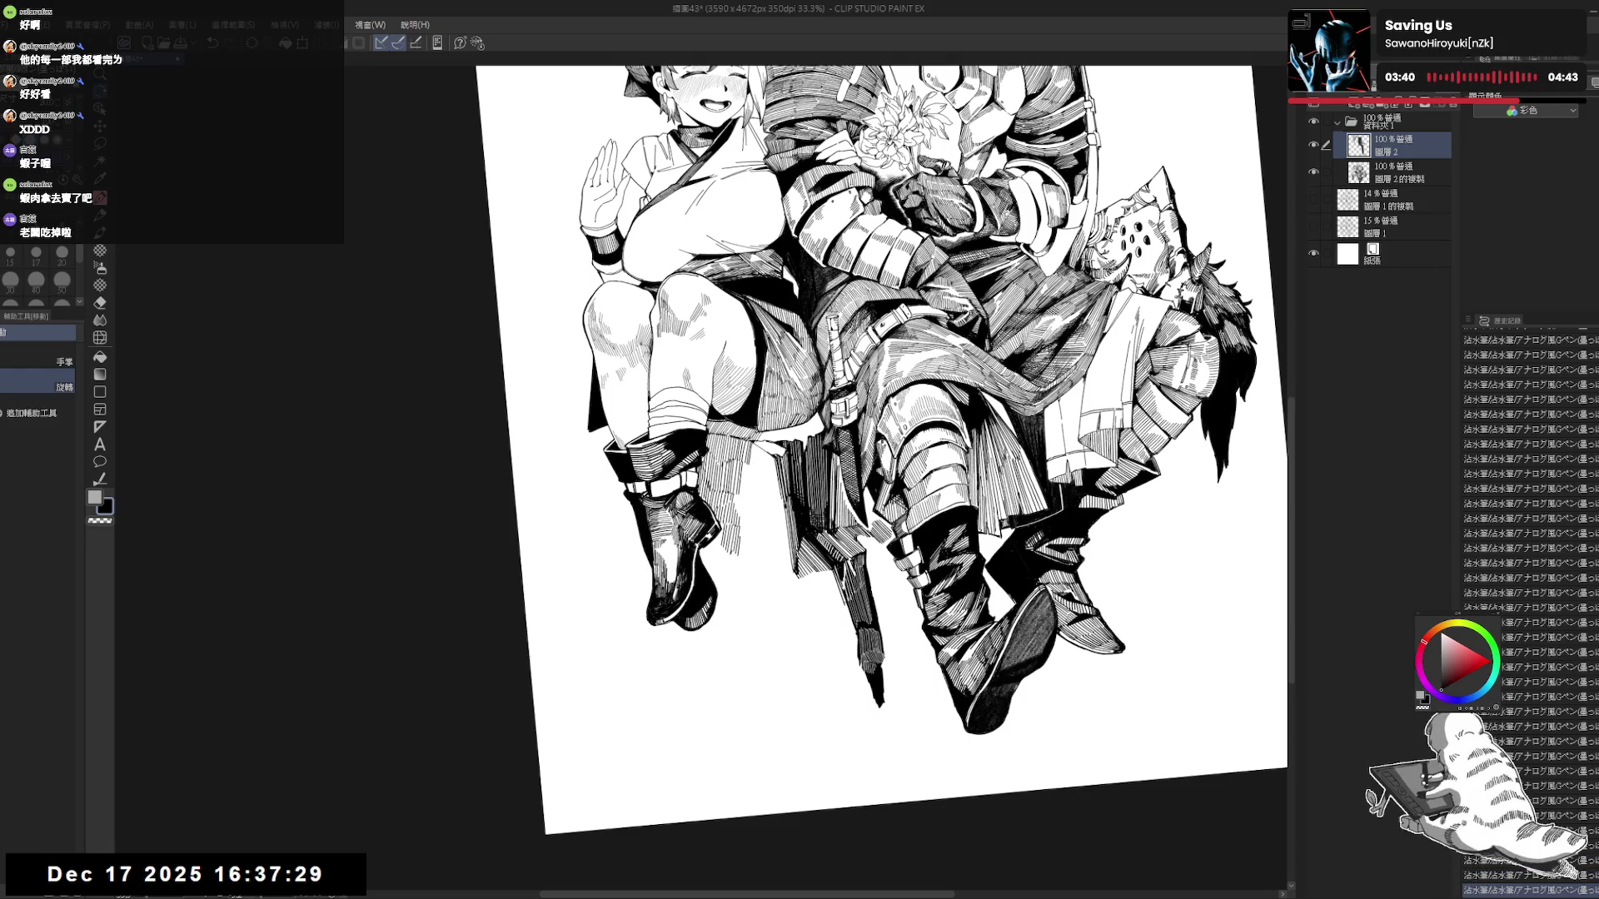
Keep the chair-leg hatch strokes, drop the last small one, and view upright at 25%.
key(ctrl+y)
key(ctrl+y)
key(ctrl+y)
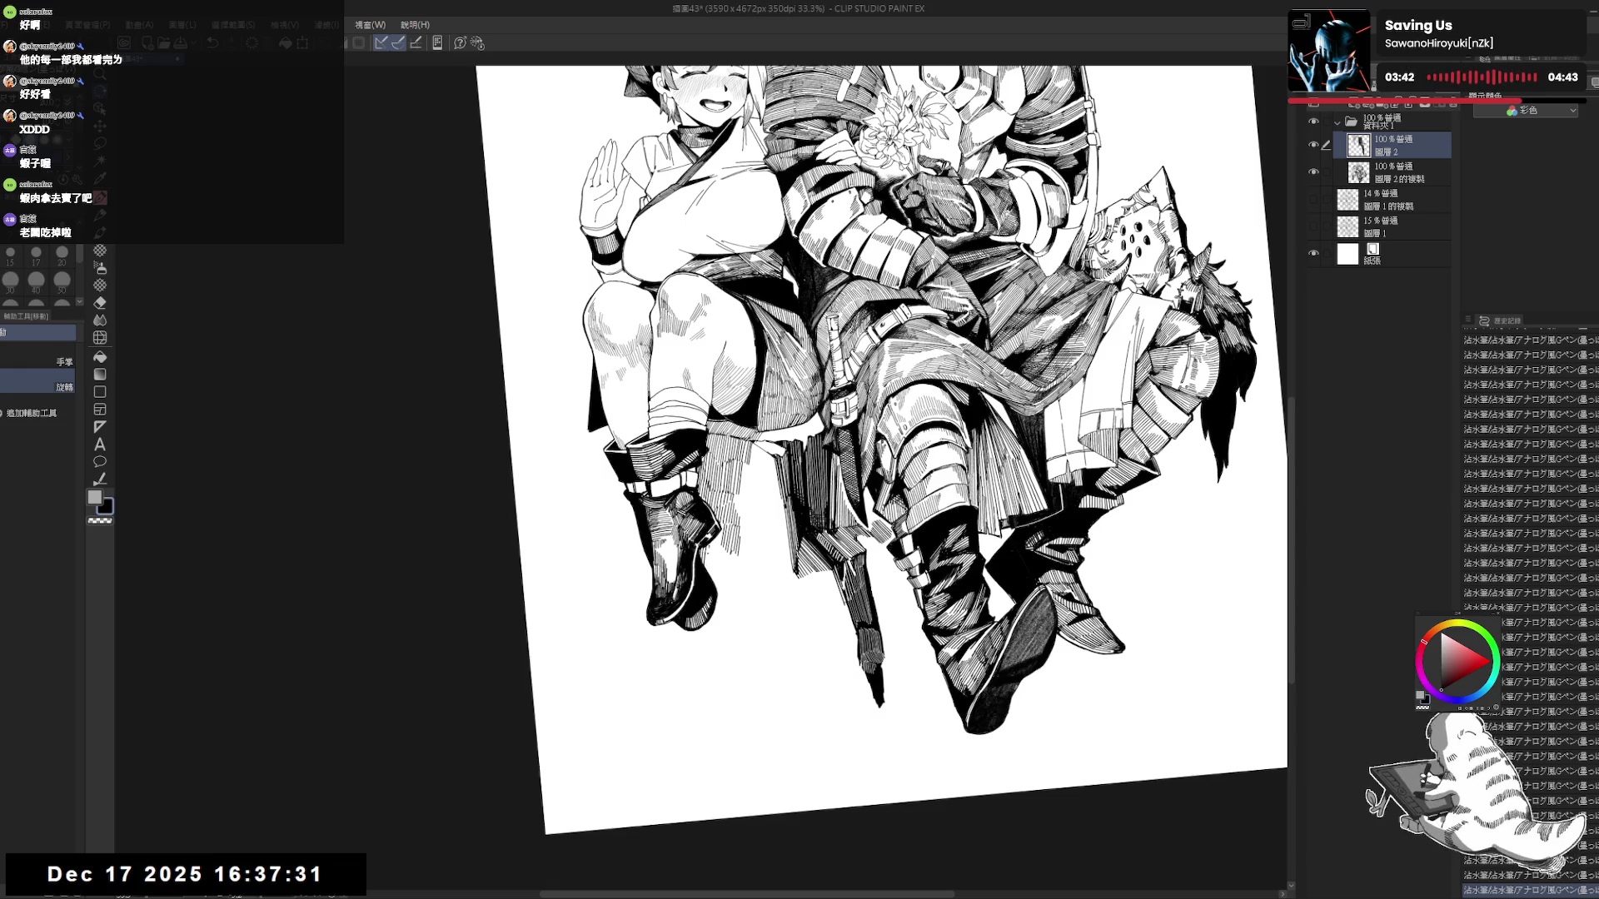
key(ctrl+y)
key(ctrl+y)
key(ctrl+y)
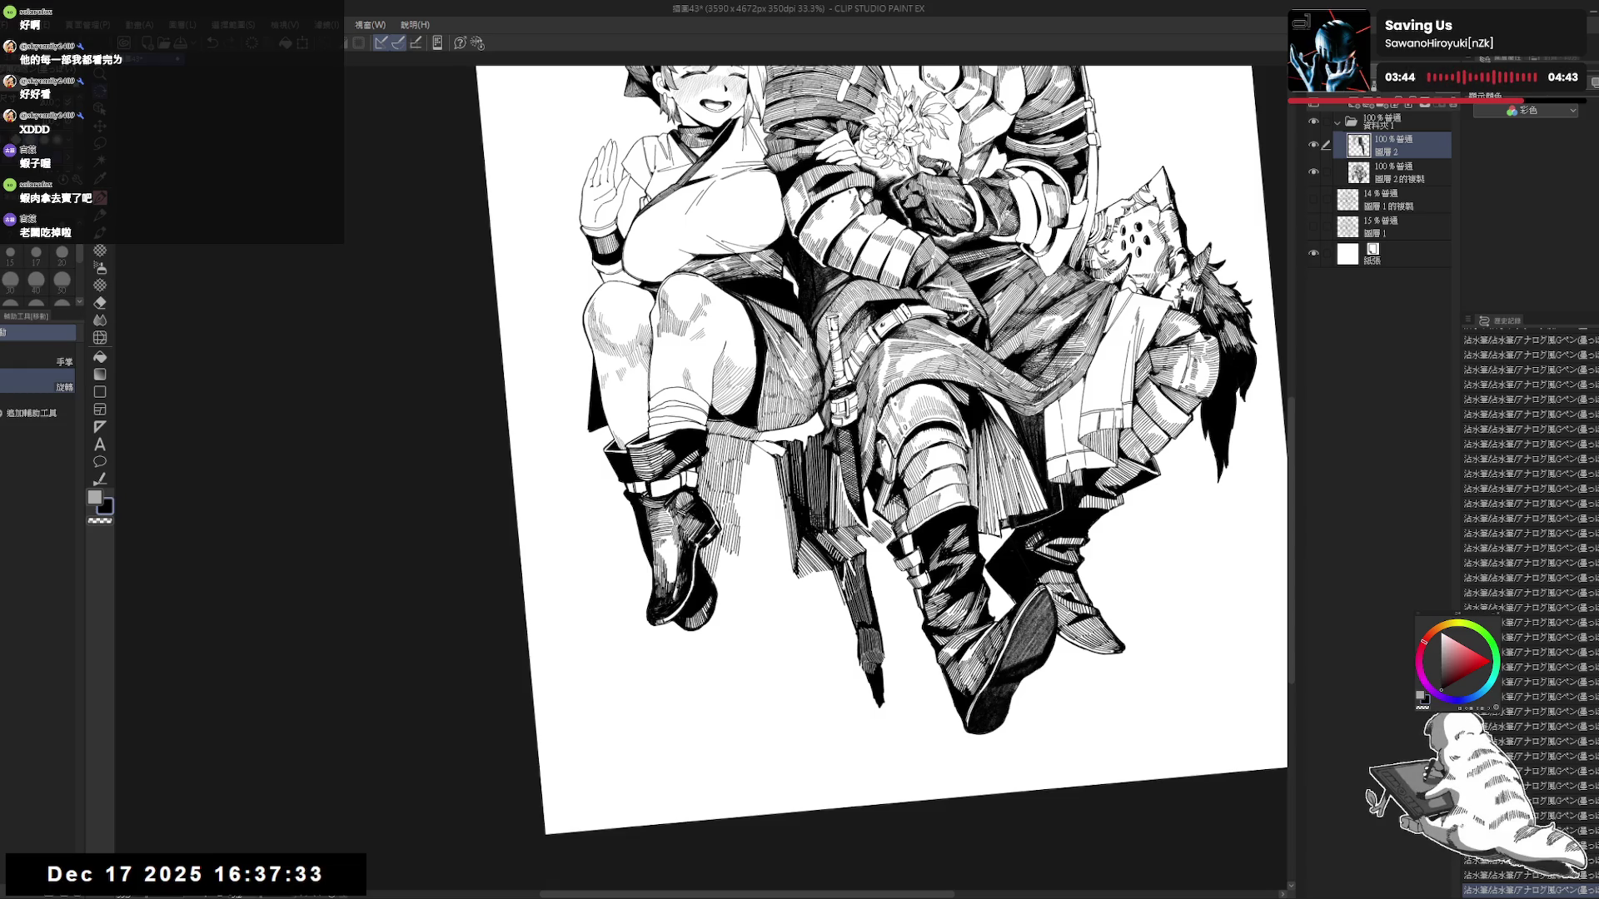
key(ctrl+y)
key(ctrl+y)
key(ctrl+y)
key(ctrl+y)
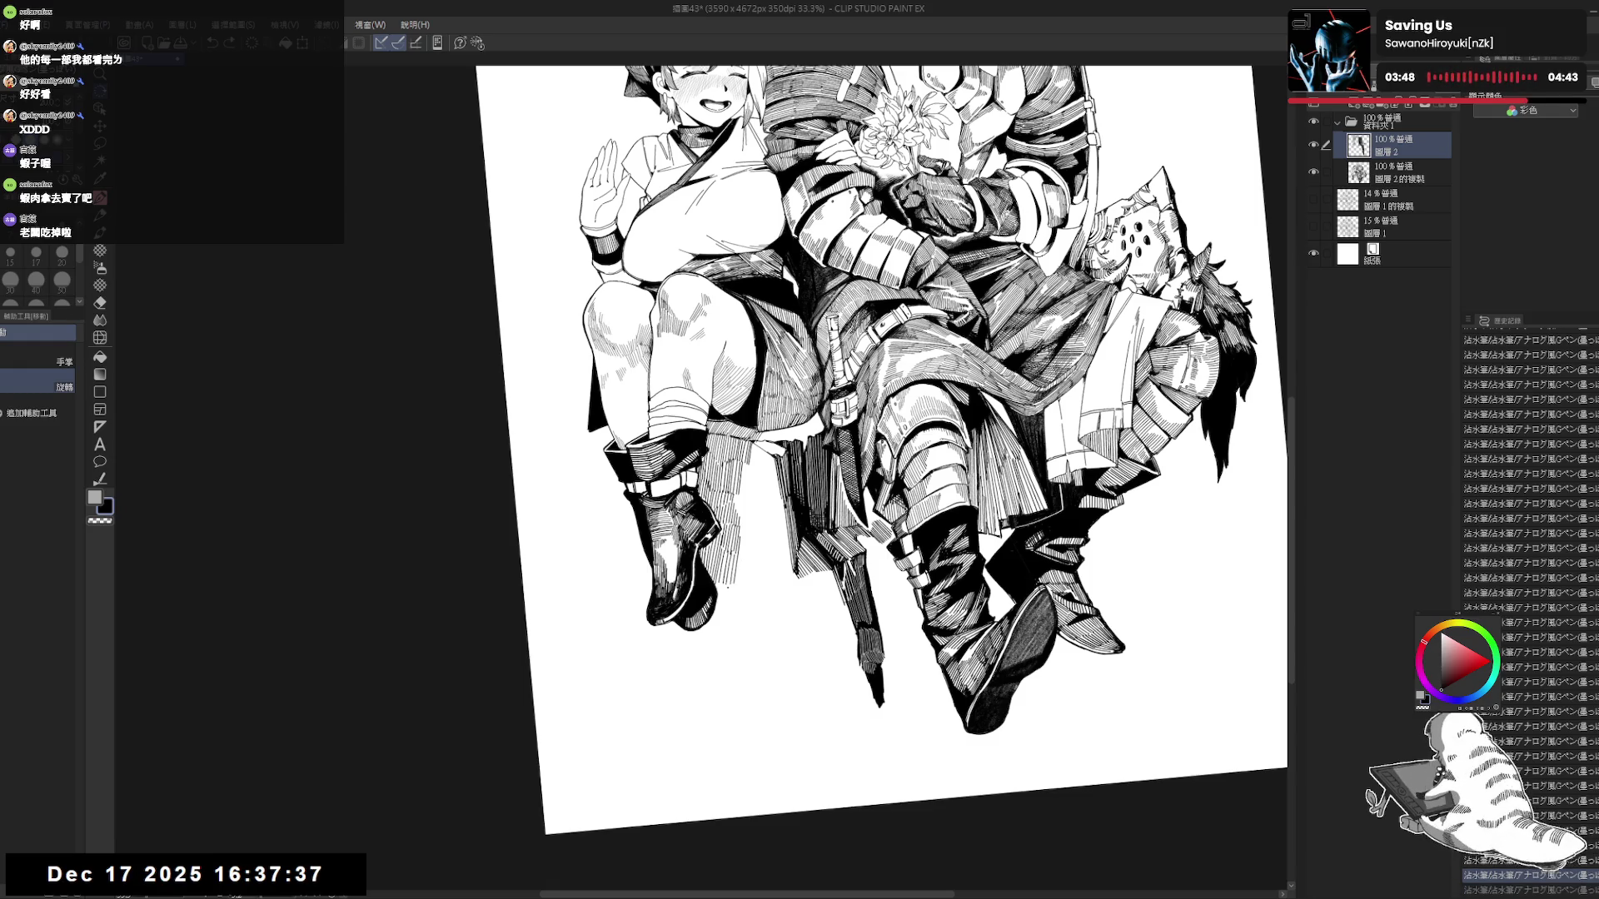
key(ctrl+y)
key(ctrl+z)
key(ctrl+z)
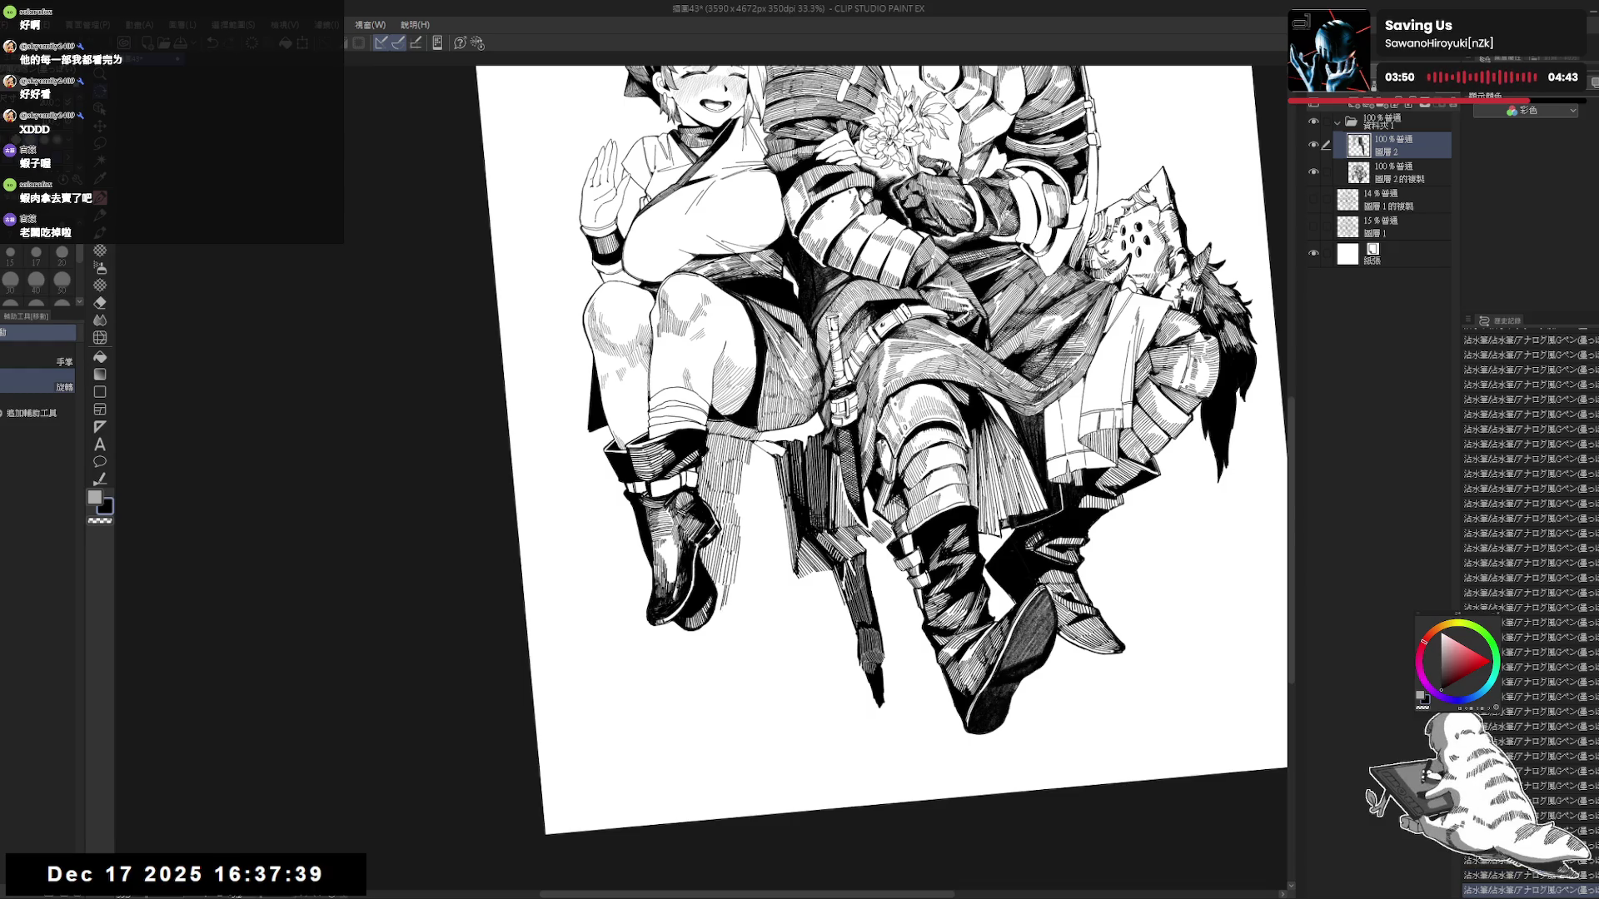
key(ctrl+0)
key(ctrl+minus)
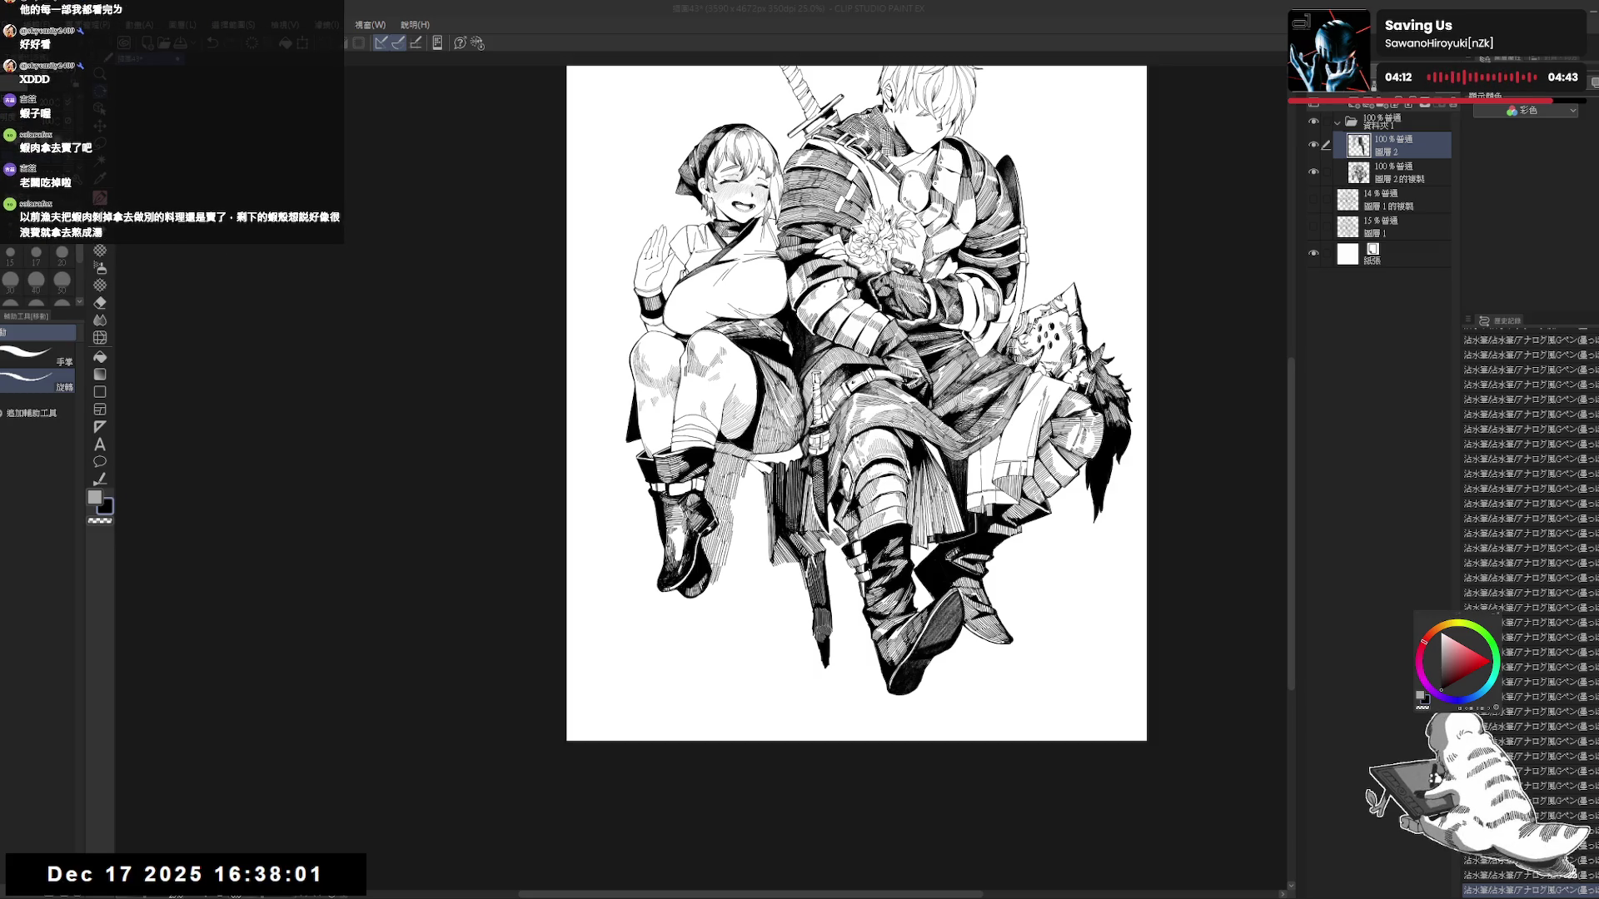
Zoom to 36% on the lower figures and discard a test hatch stroke by the chair legs.
drag(857, 403, 871, 418)
scroll(747, 459, up, 2)
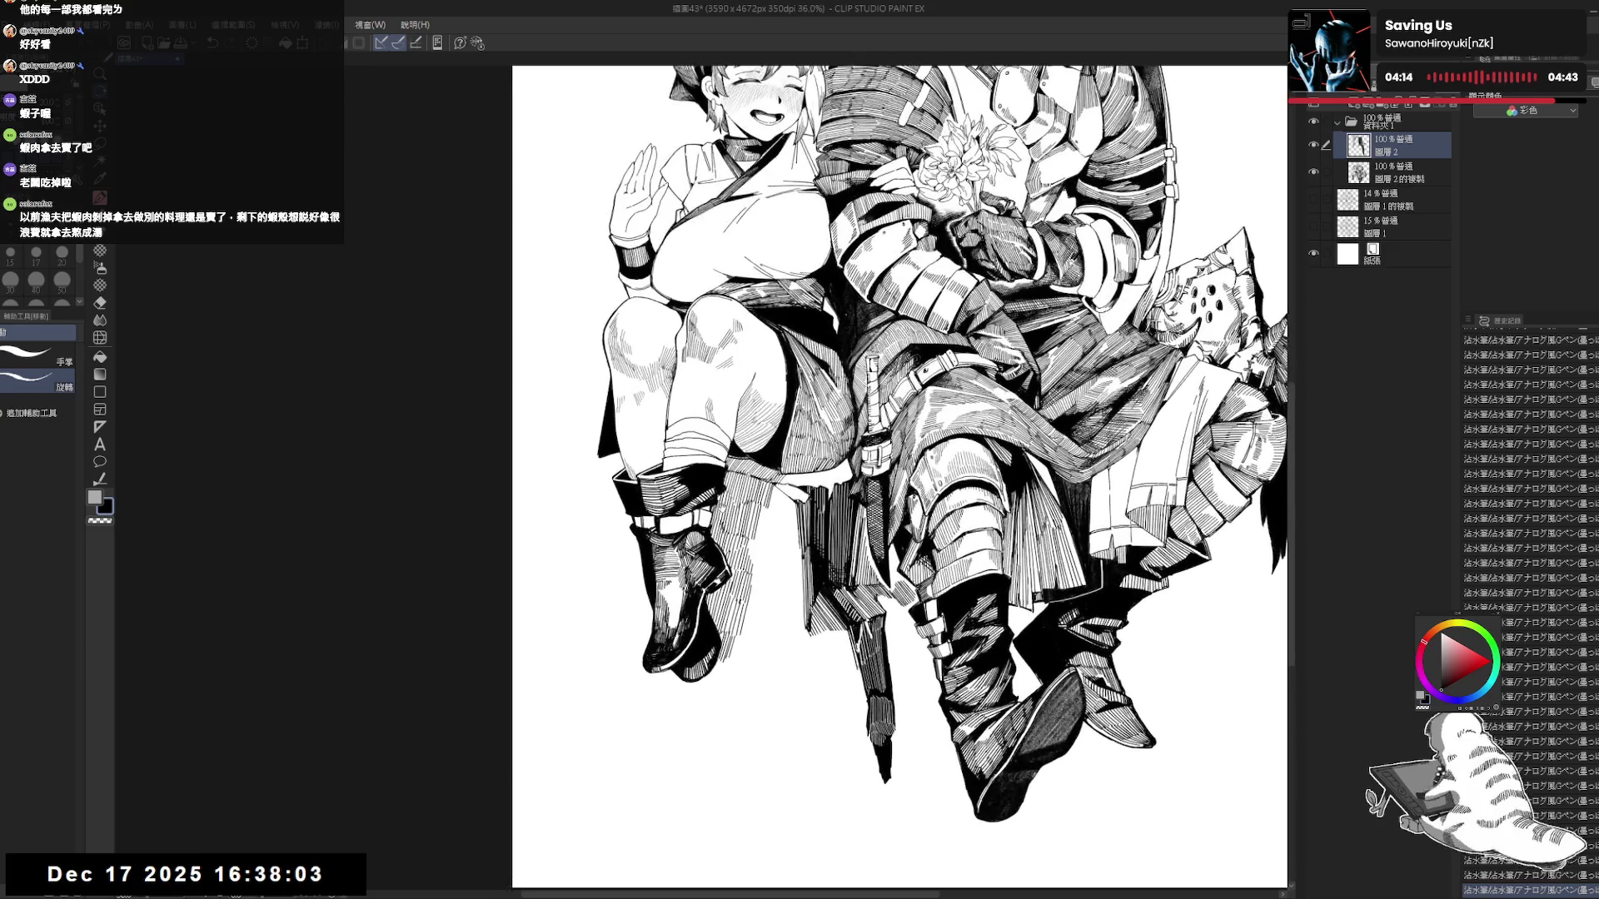
mouse_move(795, 645)
mouse_down()
mouse_move(789, 581)
mouse_move(802, 590)
mouse_up()
key(e)
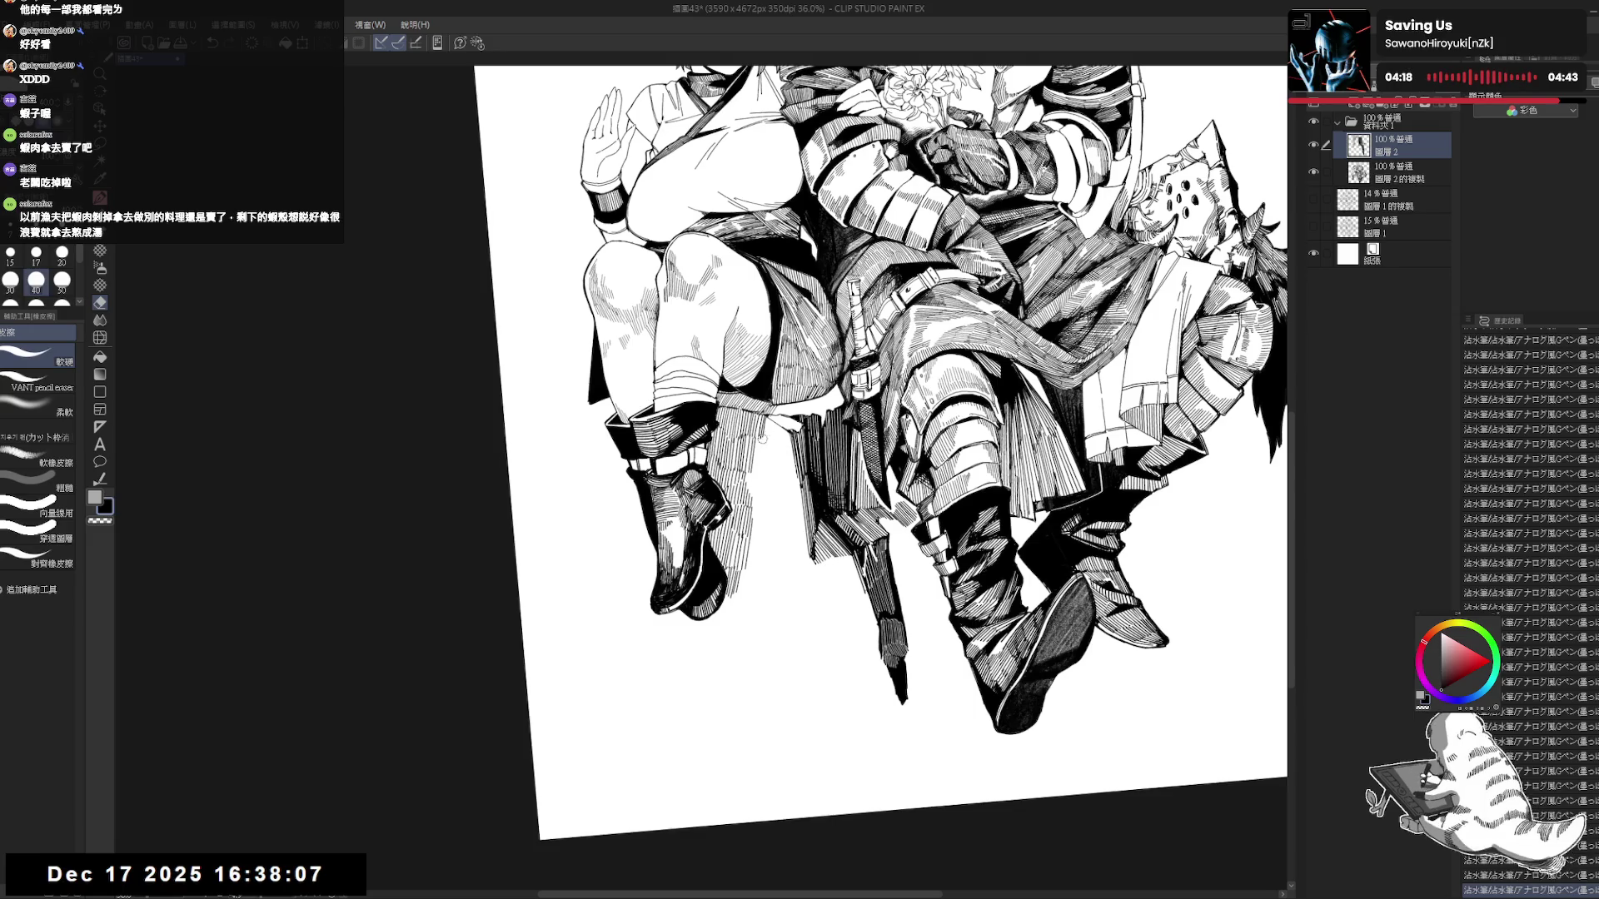
key(p)
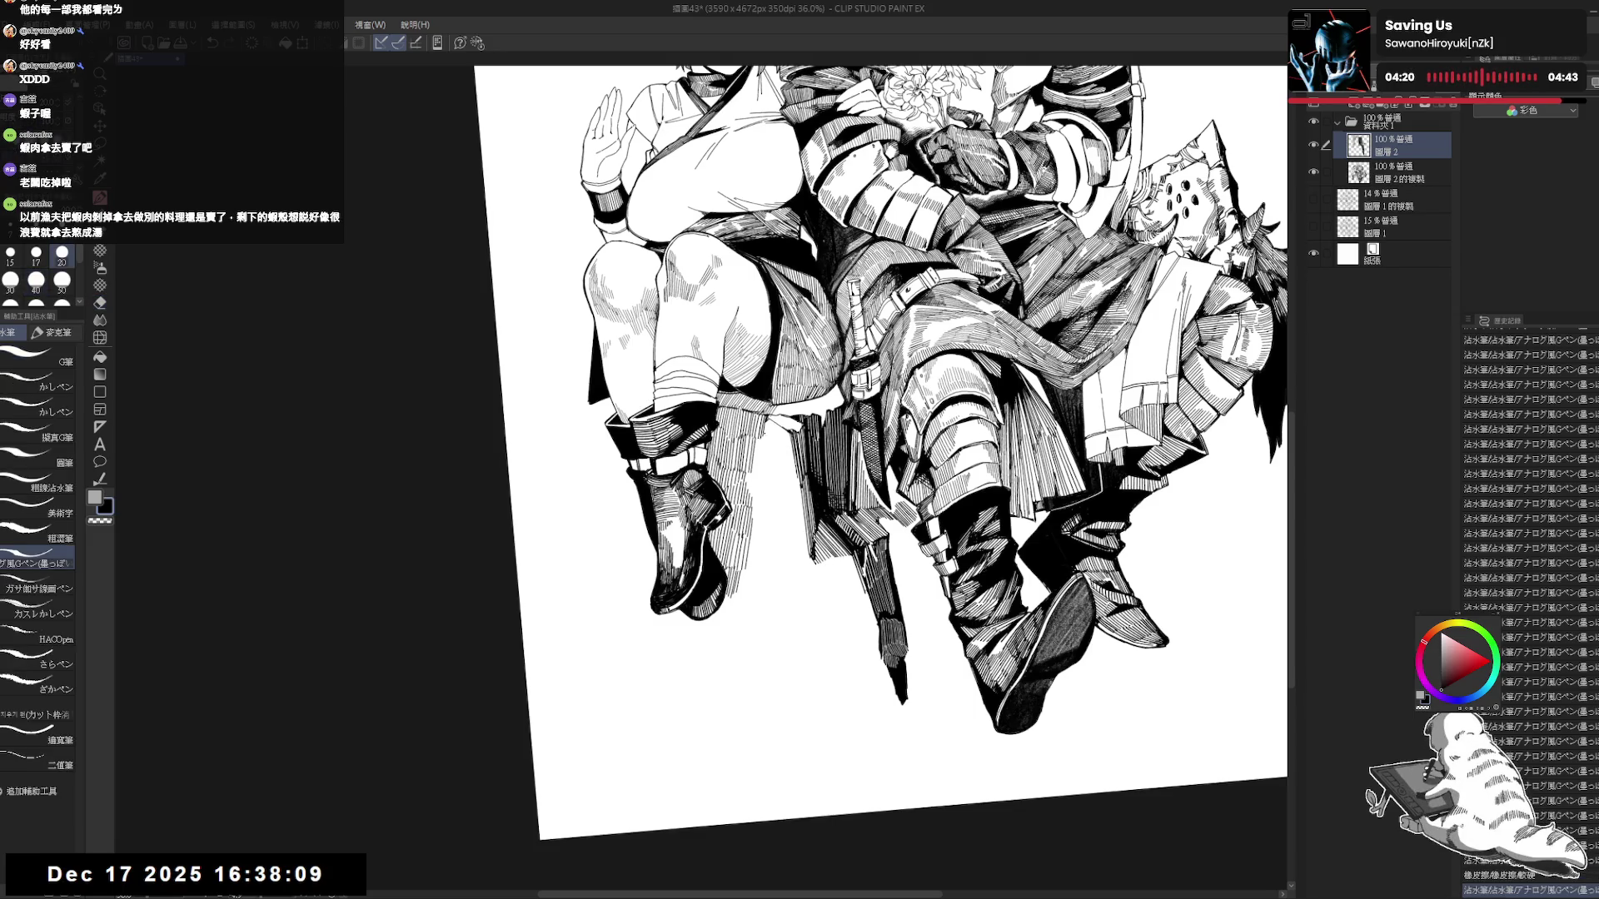
drag(762, 426, 763, 435)
key(ctrl+z)
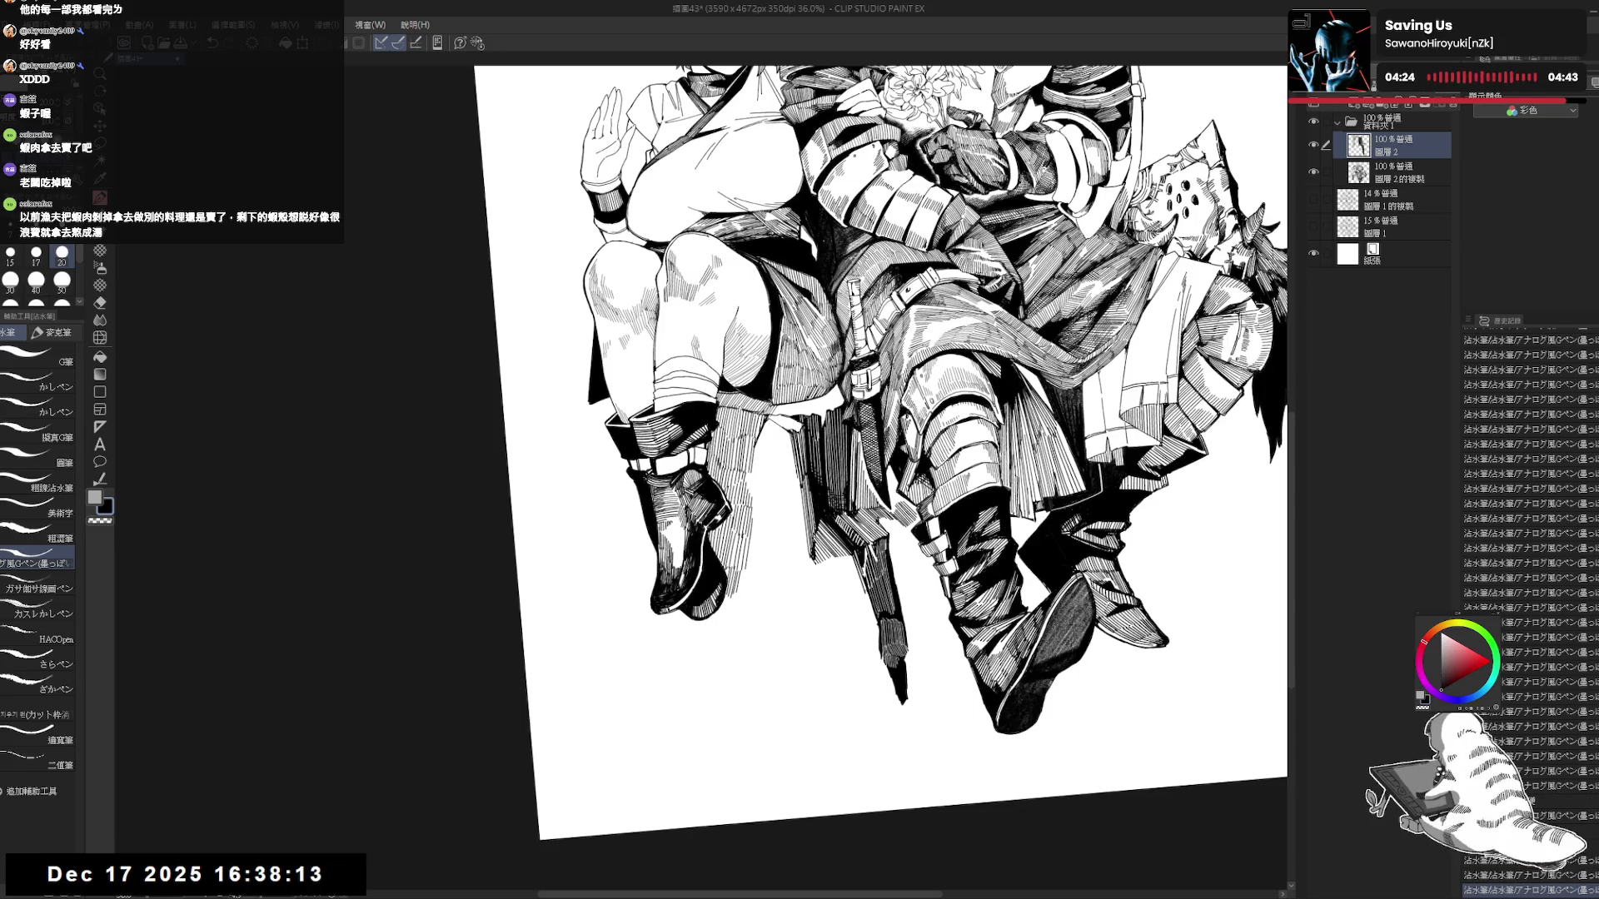
Erase the stray lines near the chair legs and straighten the canvas view.
key(e)
drag(760, 423, 753, 473)
key(p)
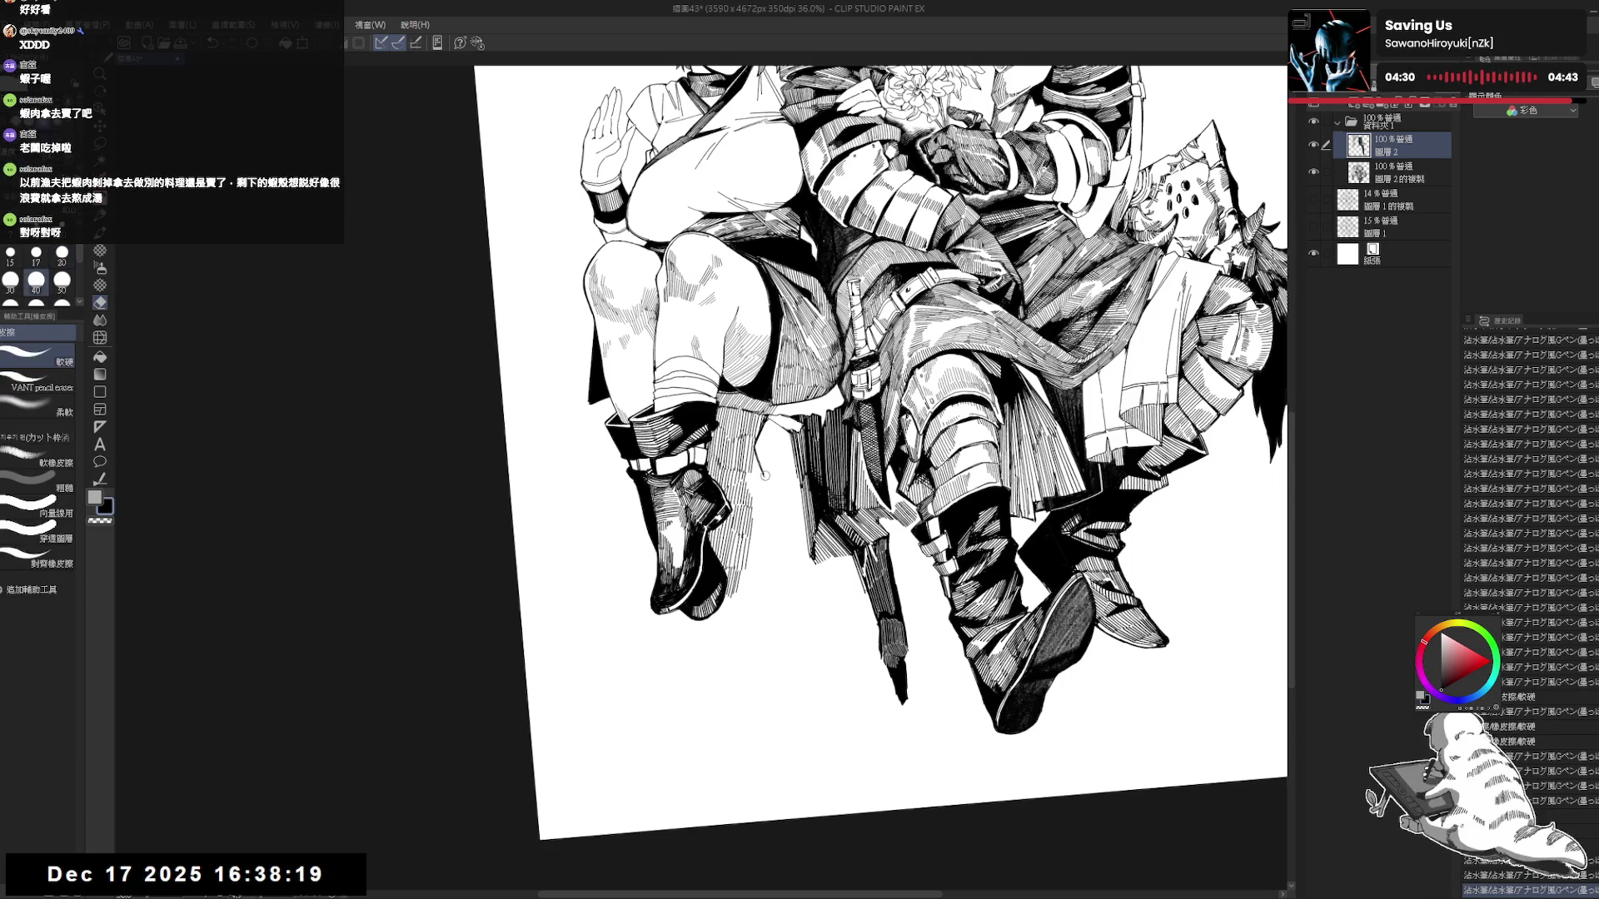
key(ctrl+at)
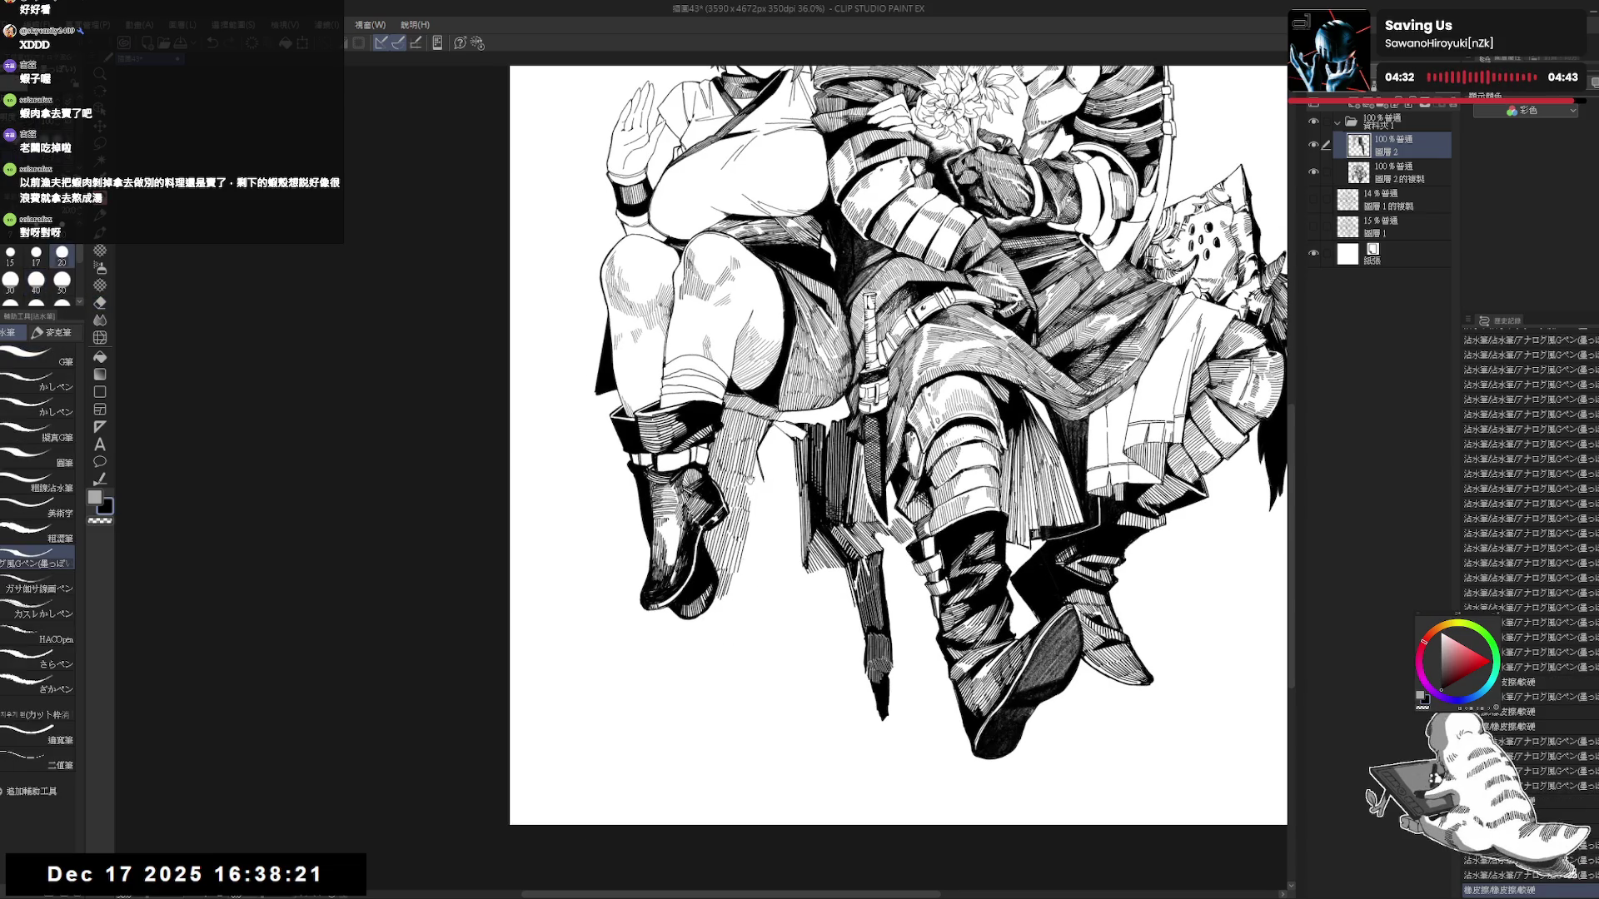
key(ctrl+at)
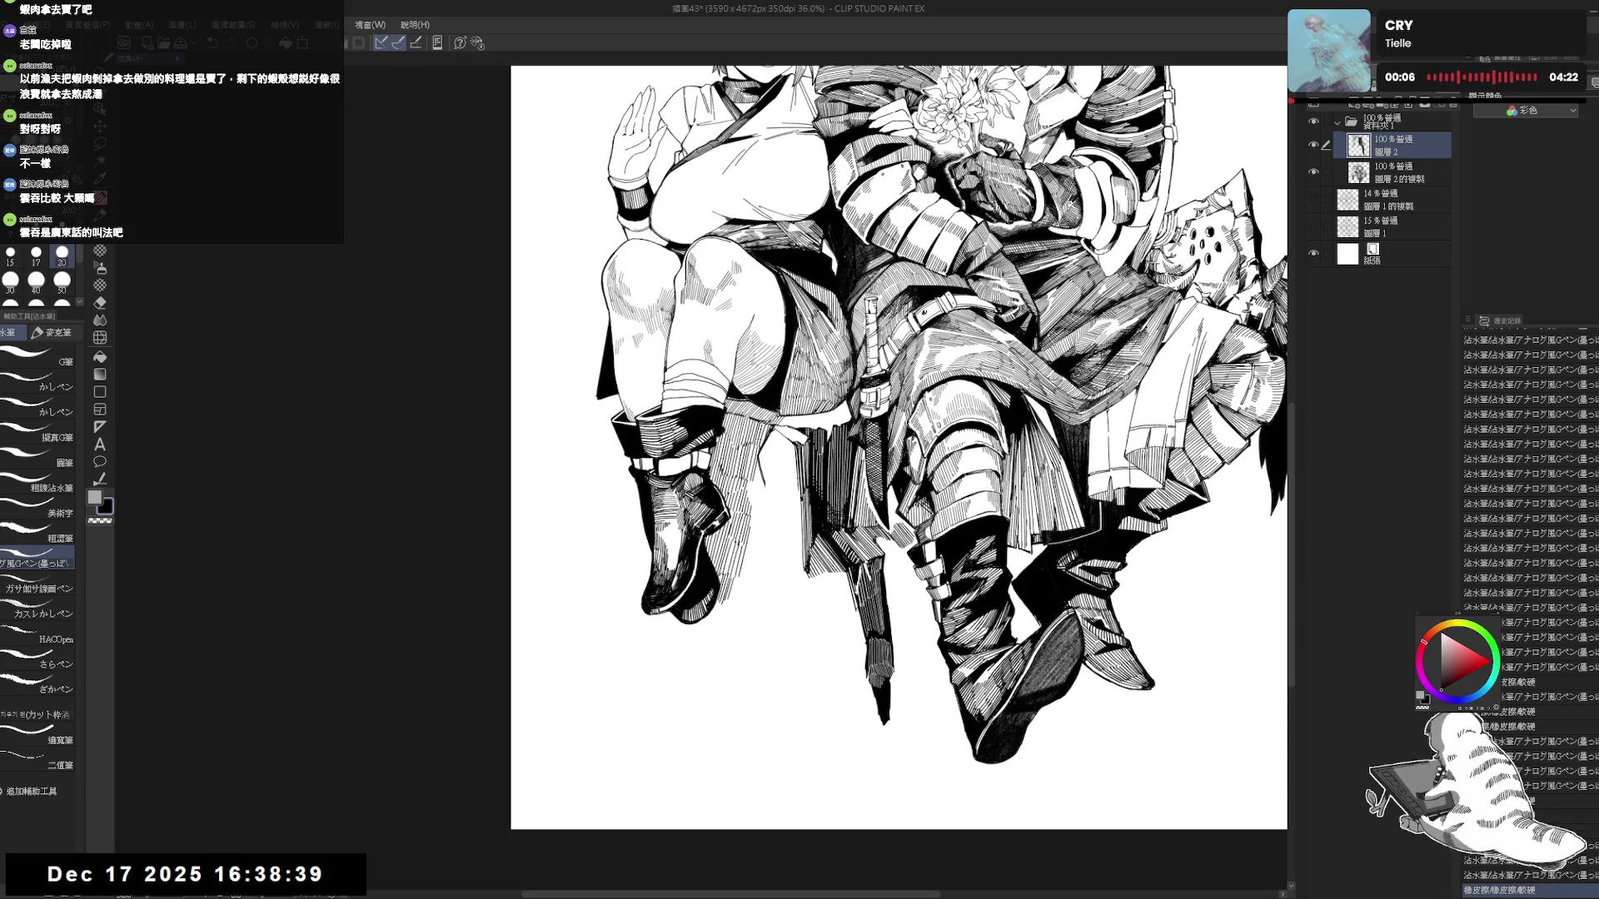
Erase a small patch near the chair legs with the view upright, then zoom out to 30%.
mouse_move(737, 477)
mouse_down()
mouse_move(754, 562)
mouse_move(750, 440)
mouse_up()
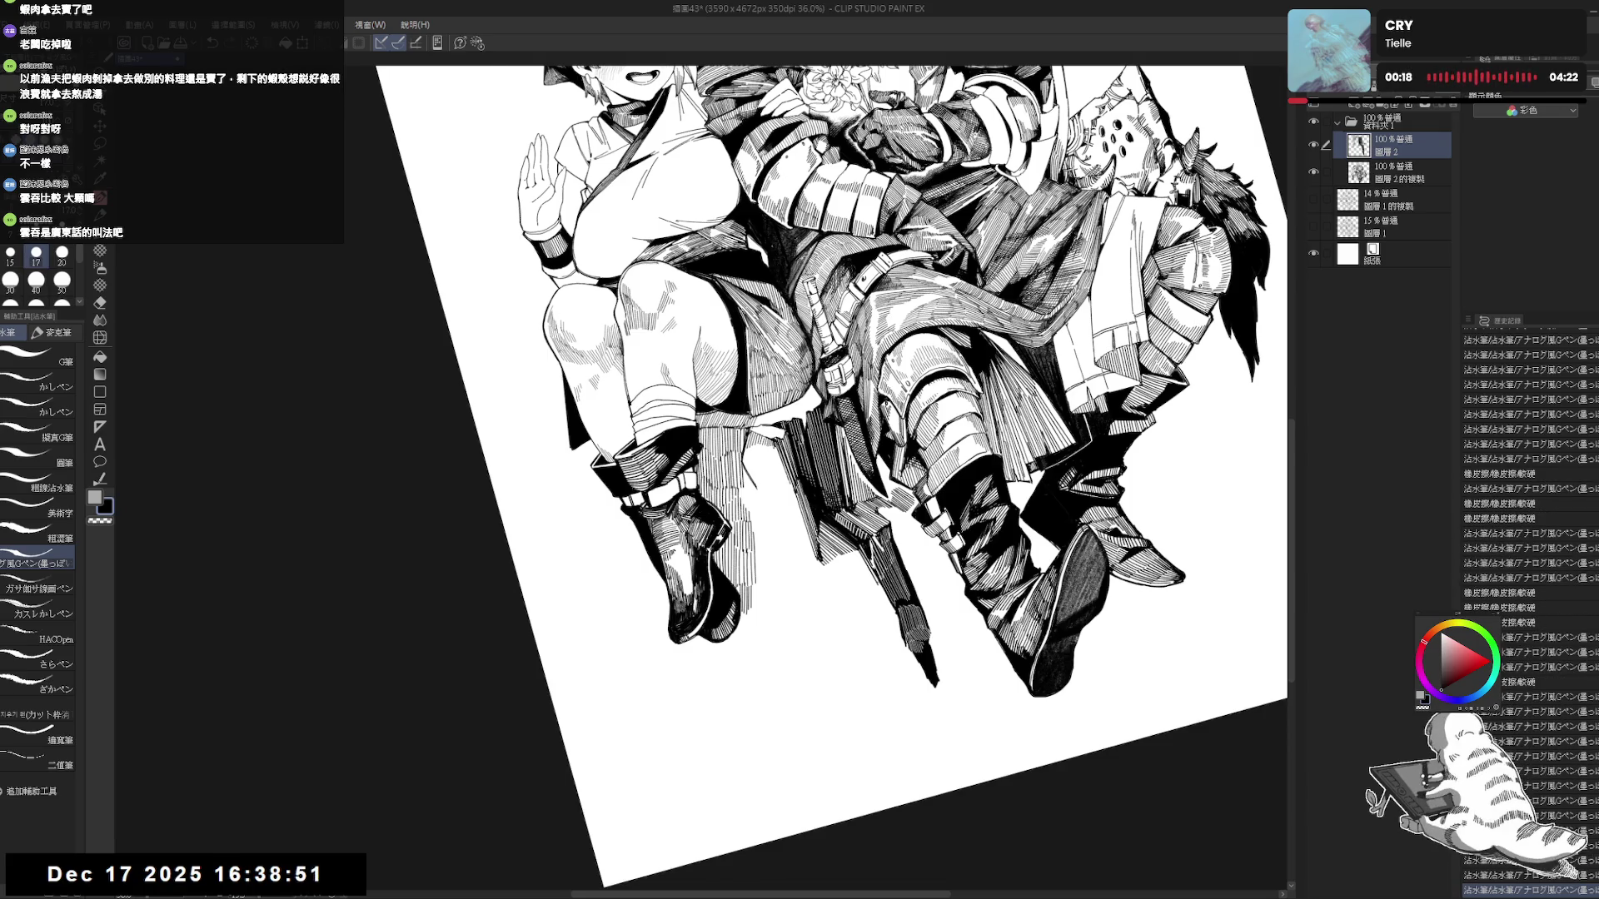
key(ctrl+@)
drag(770, 446, 784, 458)
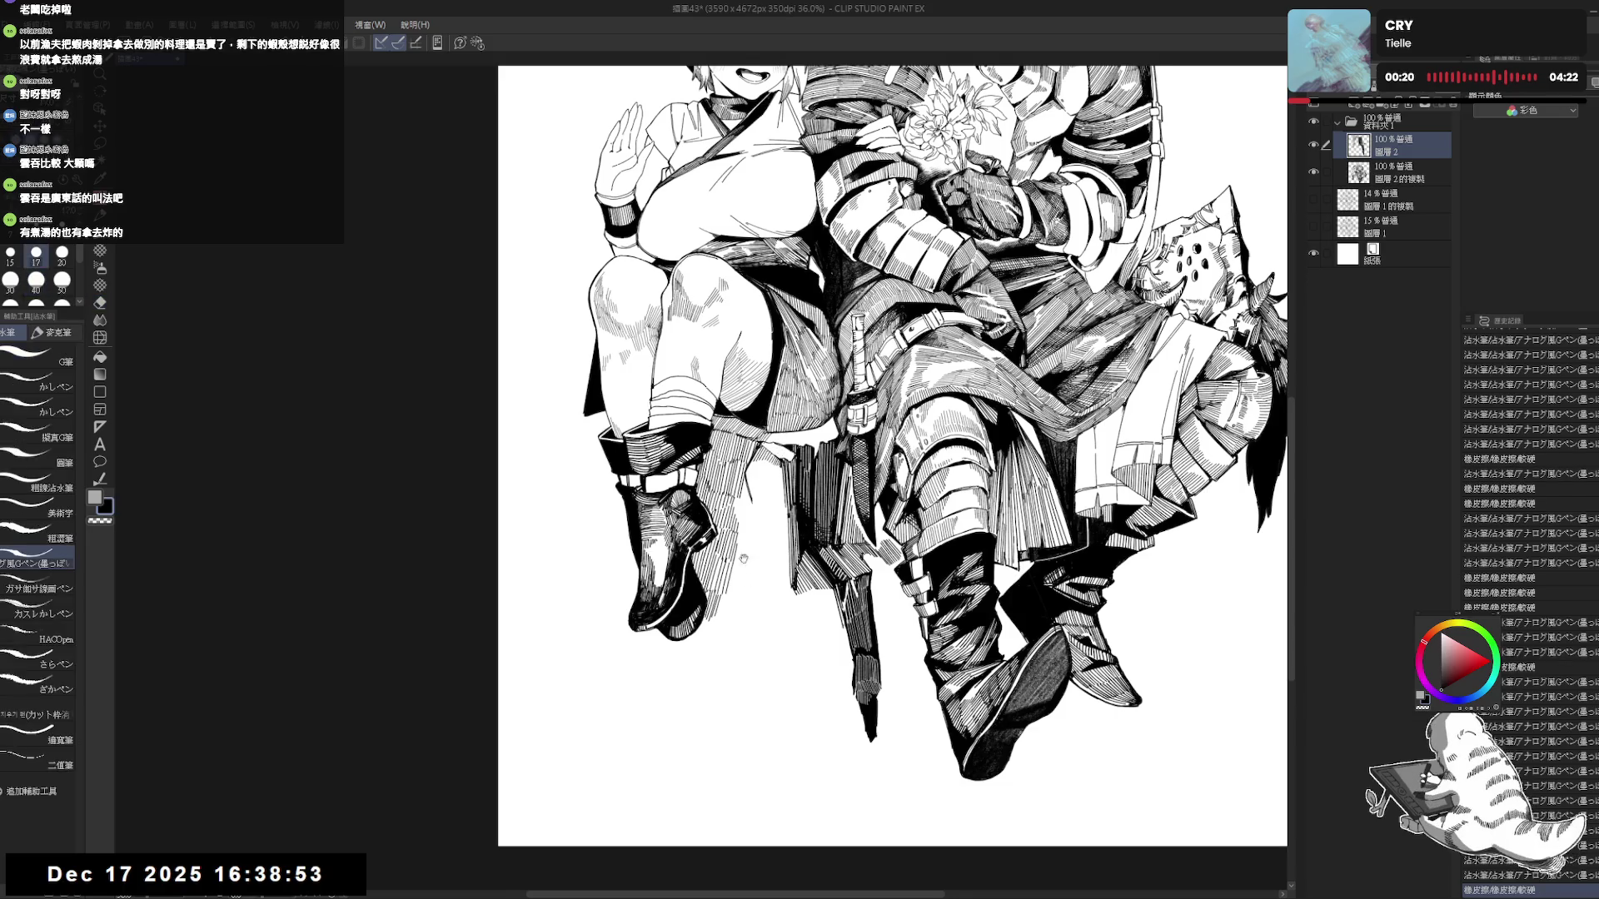
key(ctrl+minus)
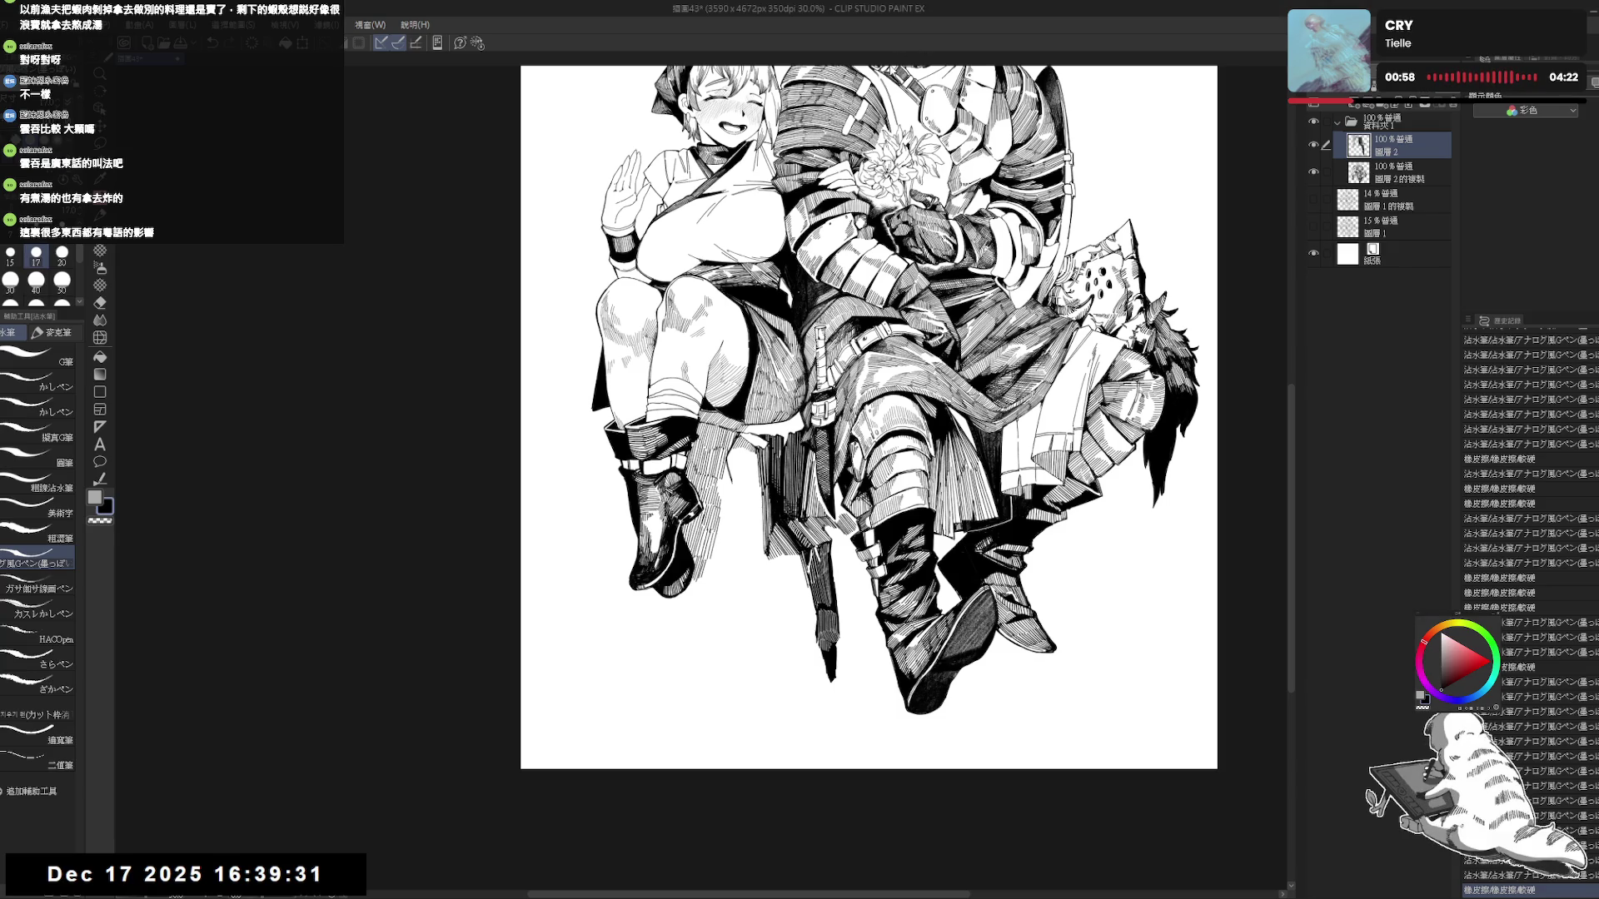
Straighten the canvas, then rotate it a few degrees for hatching.
key(e)
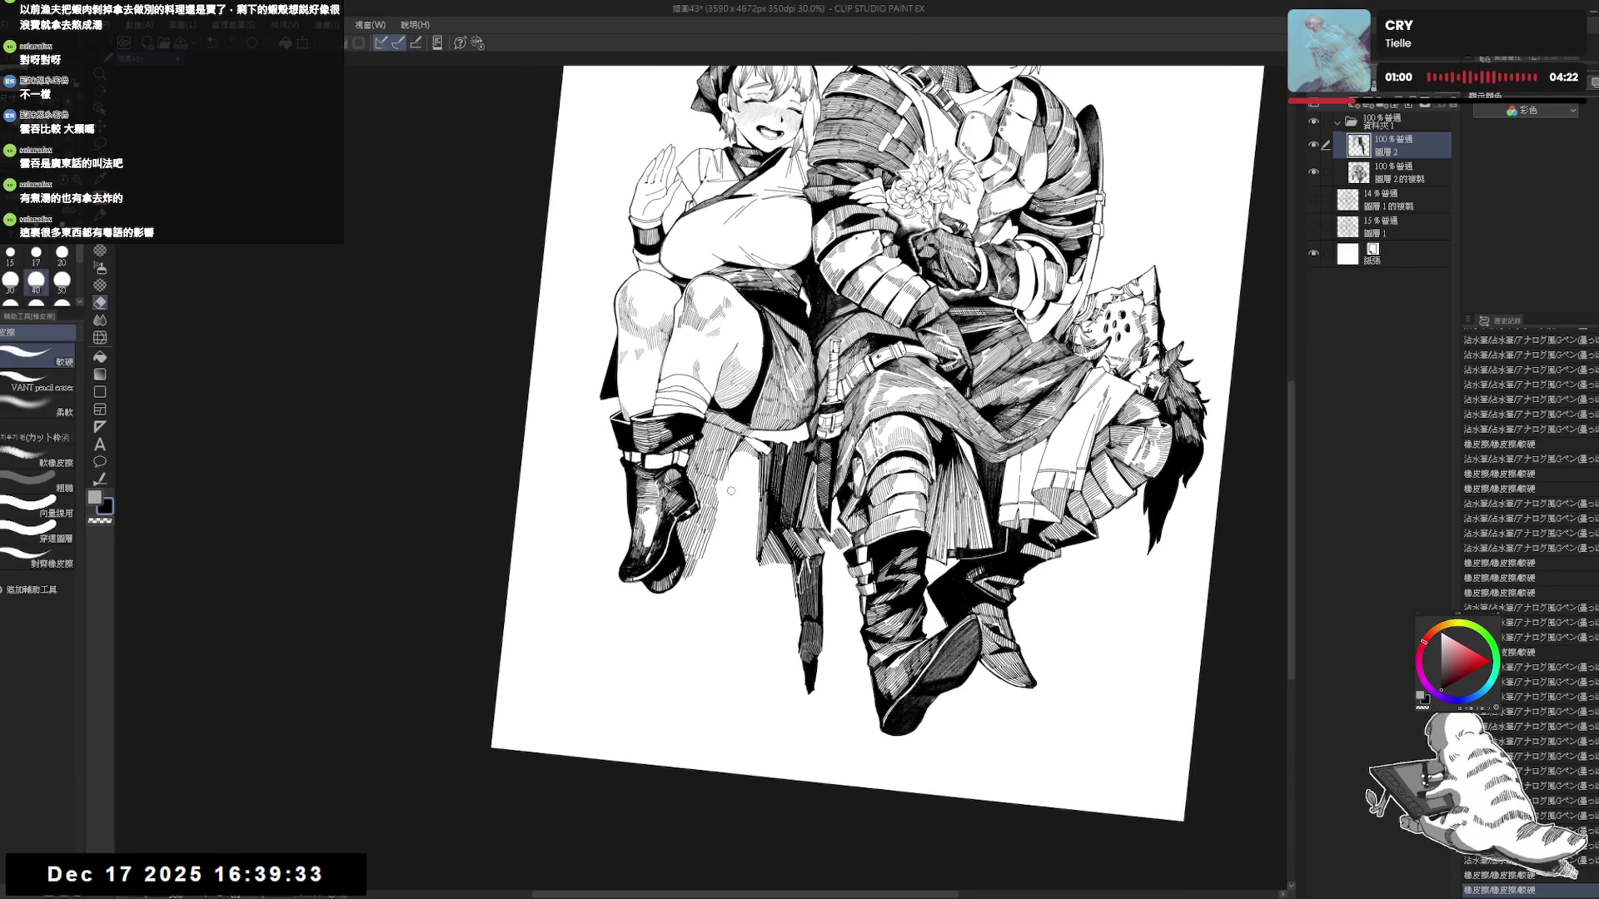
key(p)
key(at)
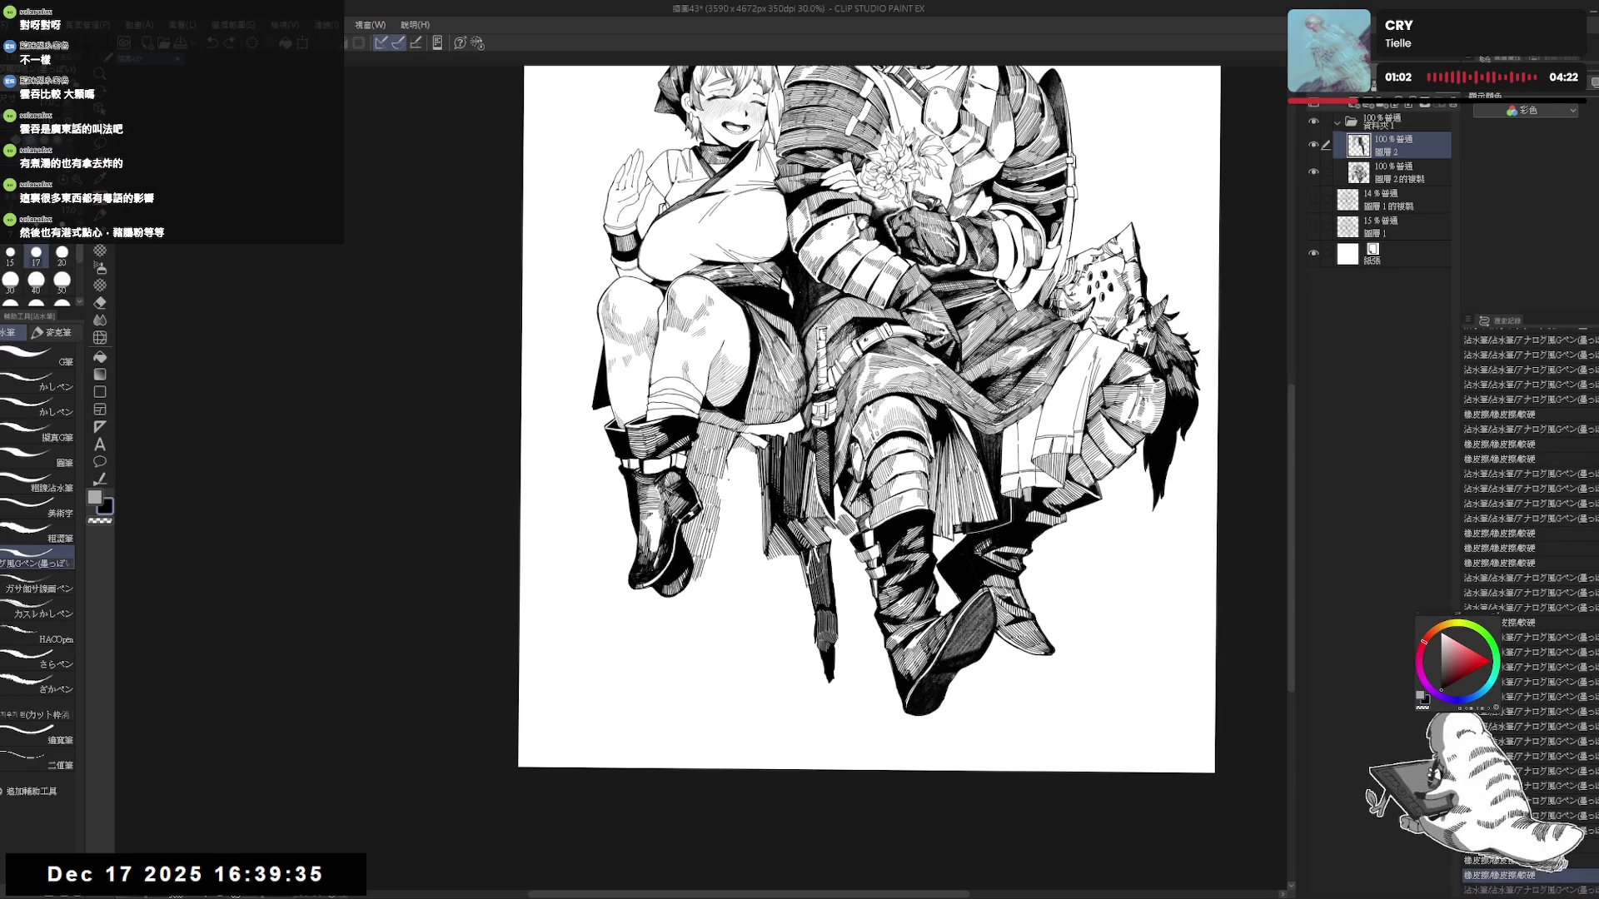
mouse_move(742, 472)
mouse_down()
mouse_move(725, 477)
mouse_move(683, 718)
mouse_up()
key(r)
key(p)
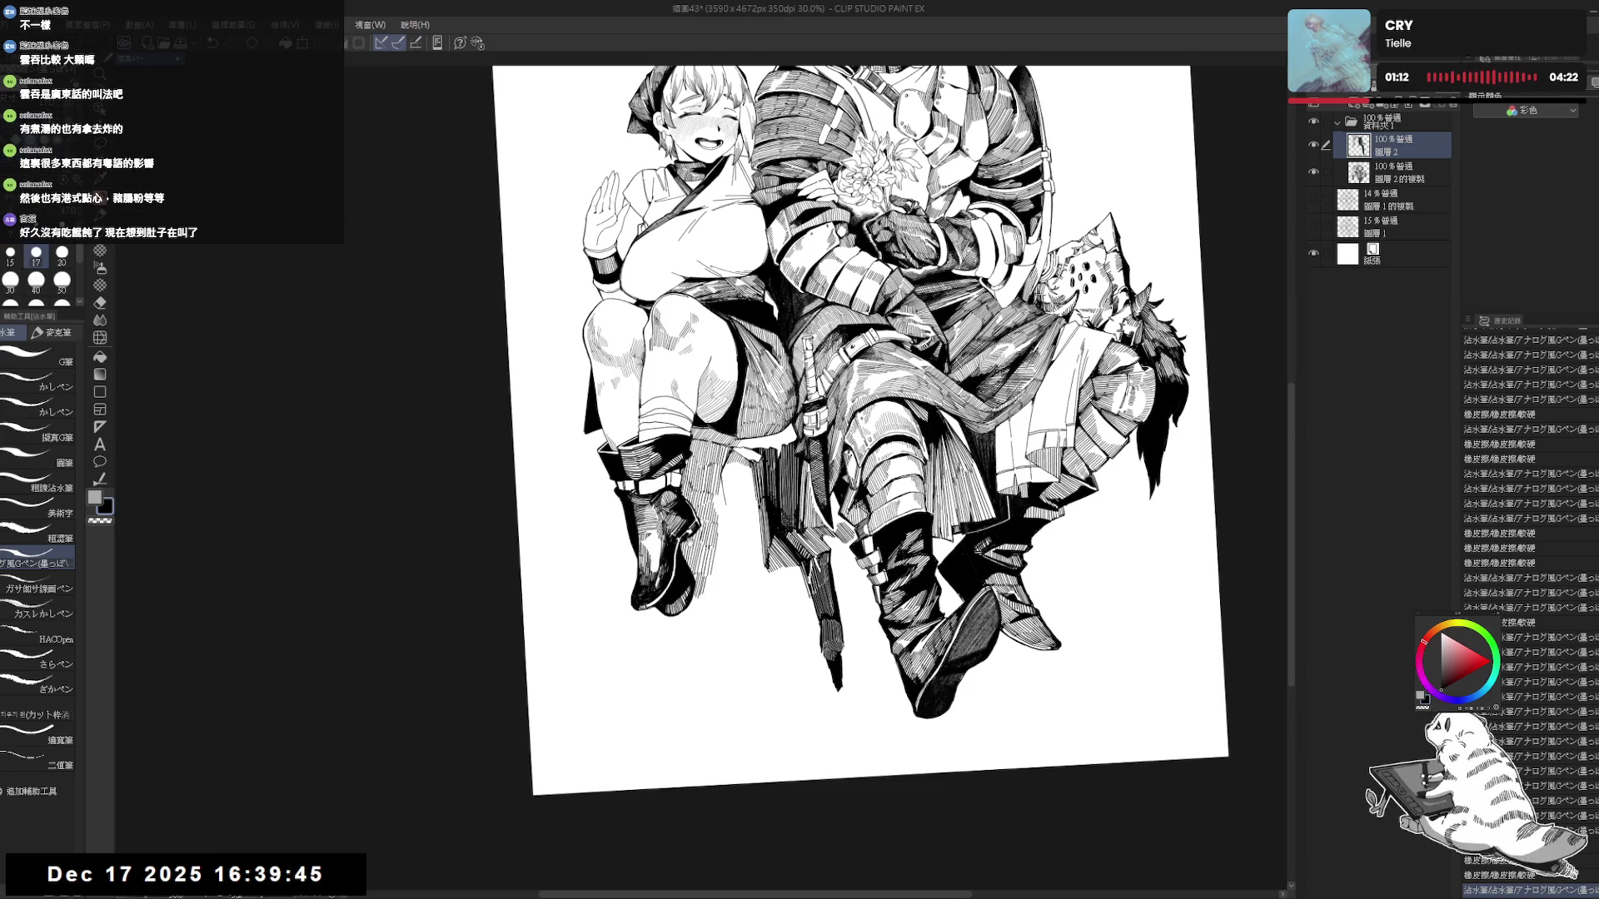
Hatch the chair legs under the girl, undoing and erasing the strokes that don't fit.
drag(858, 417, 855, 415)
drag(719, 464, 729, 477)
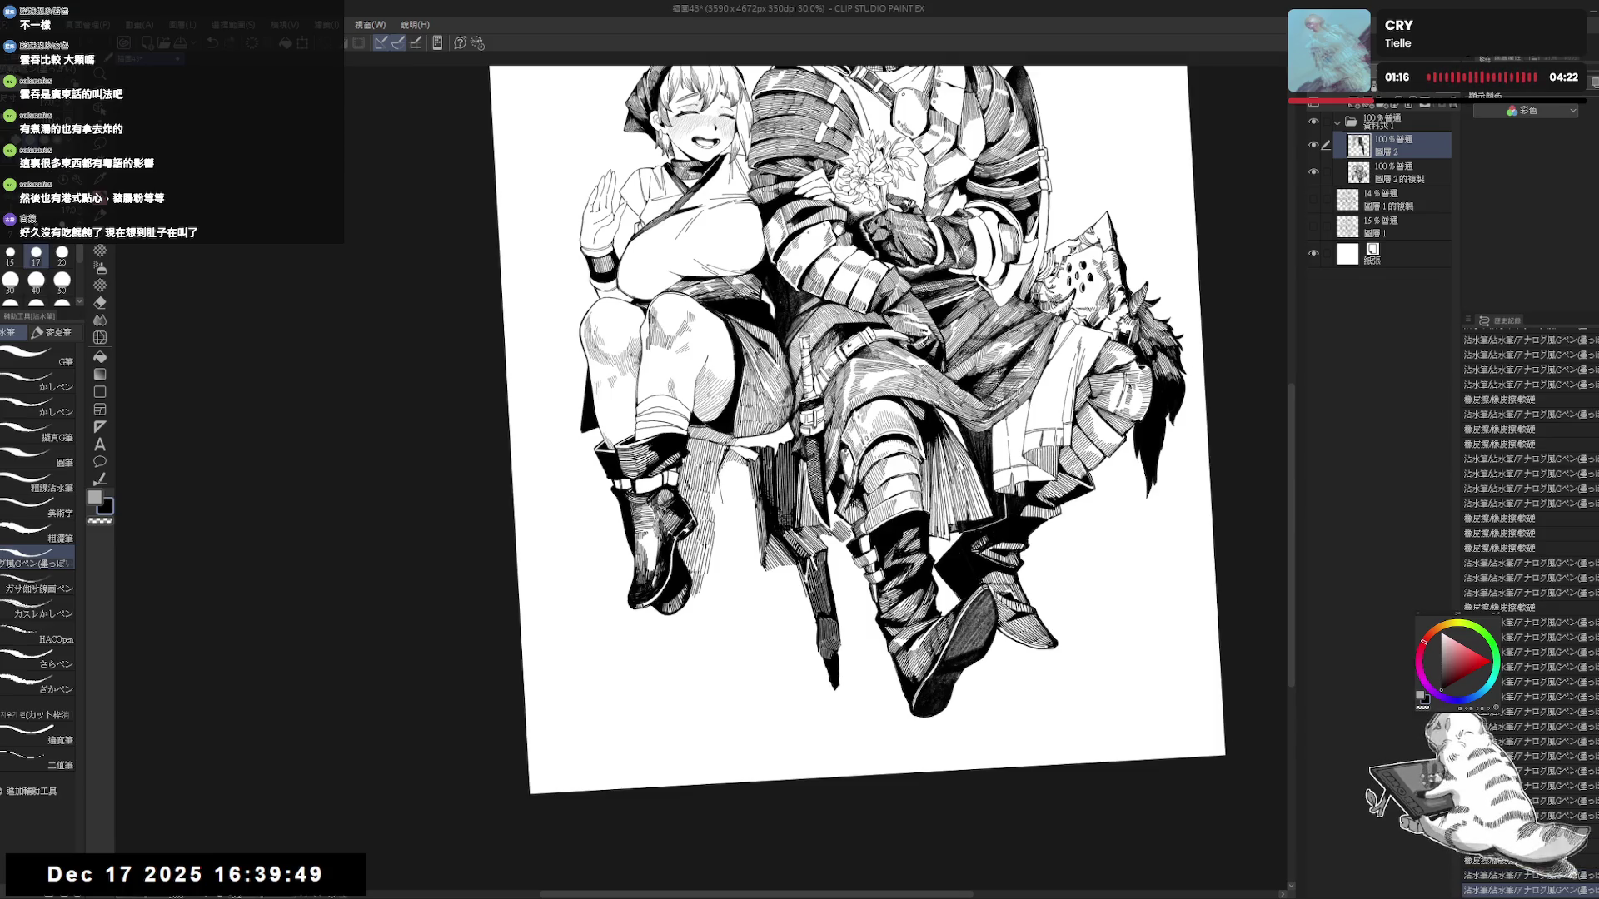
drag(723, 471, 724, 496)
key(ctrl+z)
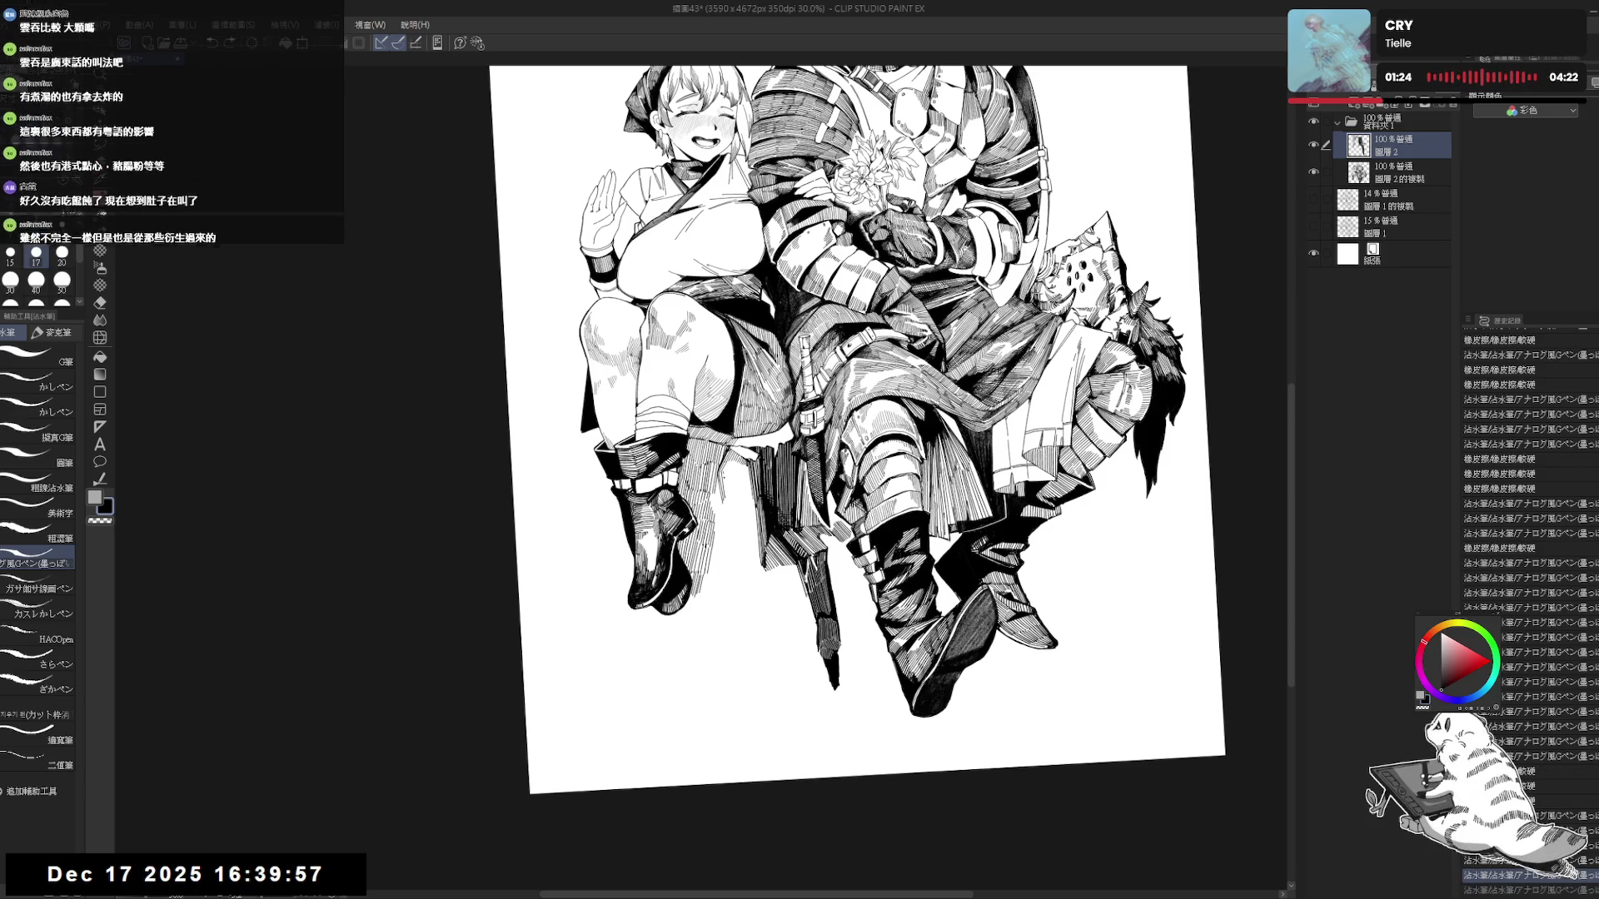
key(e)
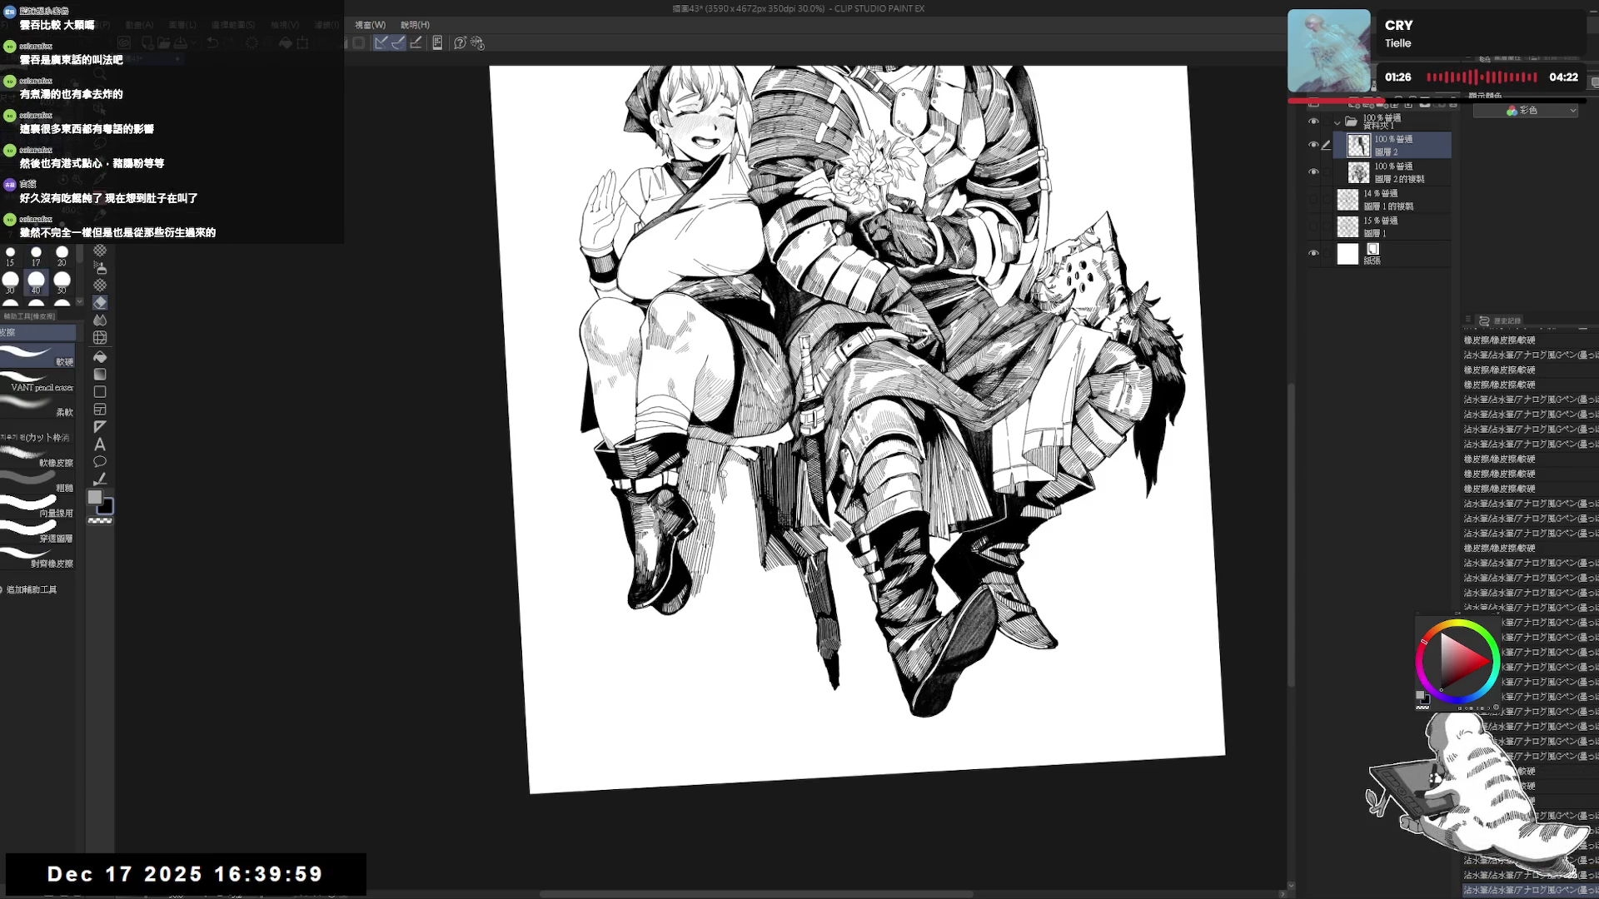
drag(725, 470, 744, 554)
key(p)
key(ctrl+z)
key(ctrl+z)
key(ctrl+z)
Reset rotation, erase a stray mark by the chair legs, and frame the figures at 33.3%.
key(ctrl+@)
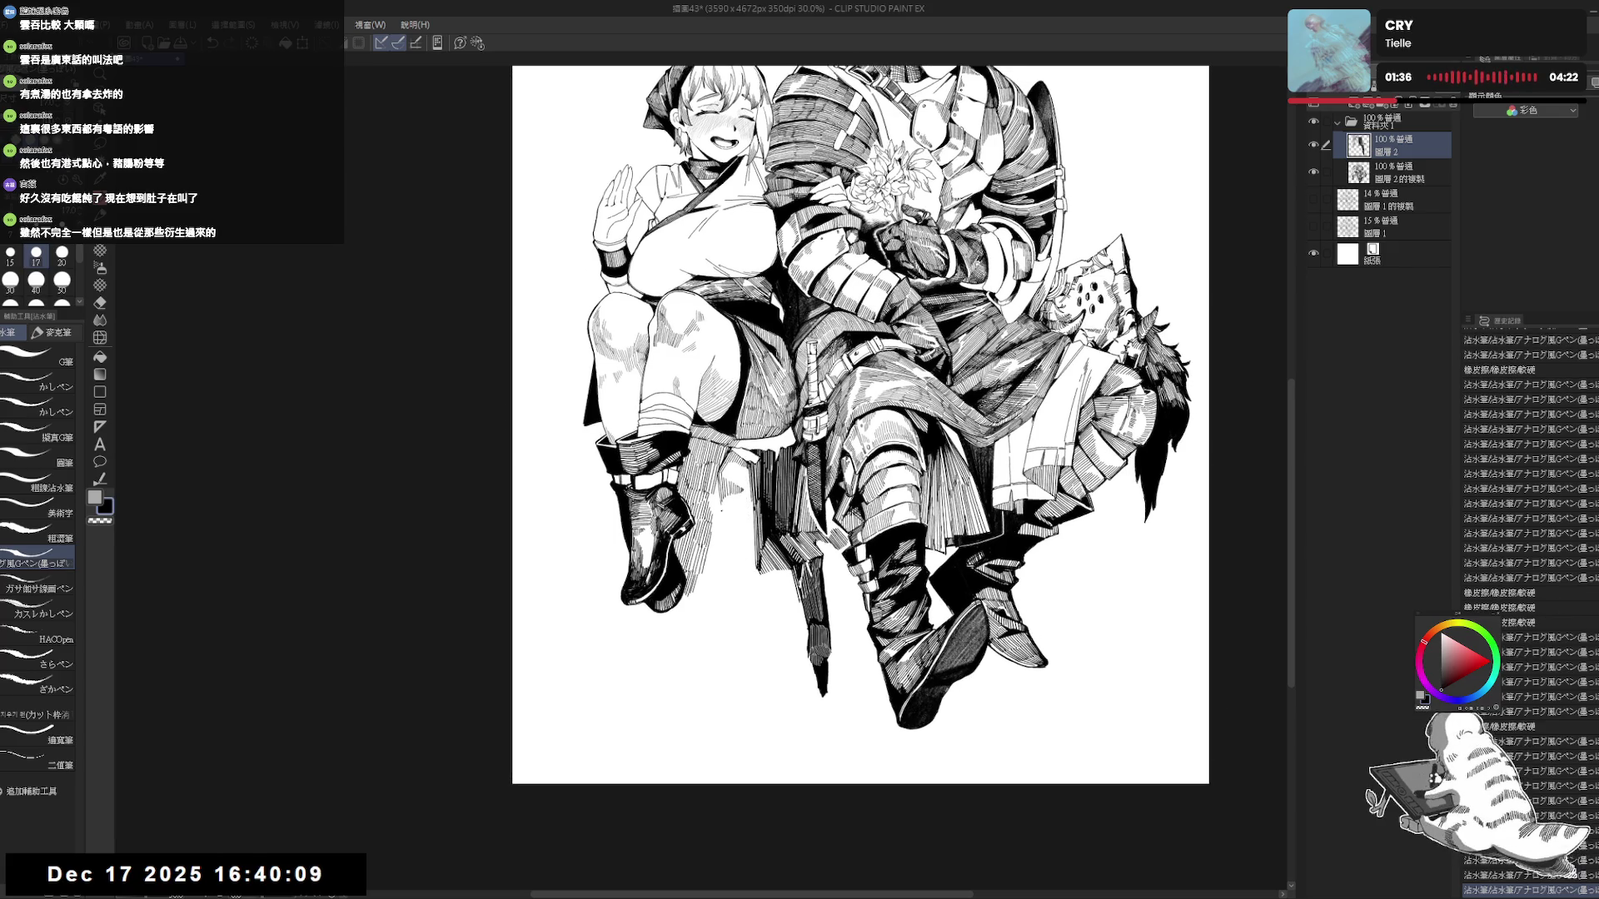
key(e)
drag(721, 502, 737, 557)
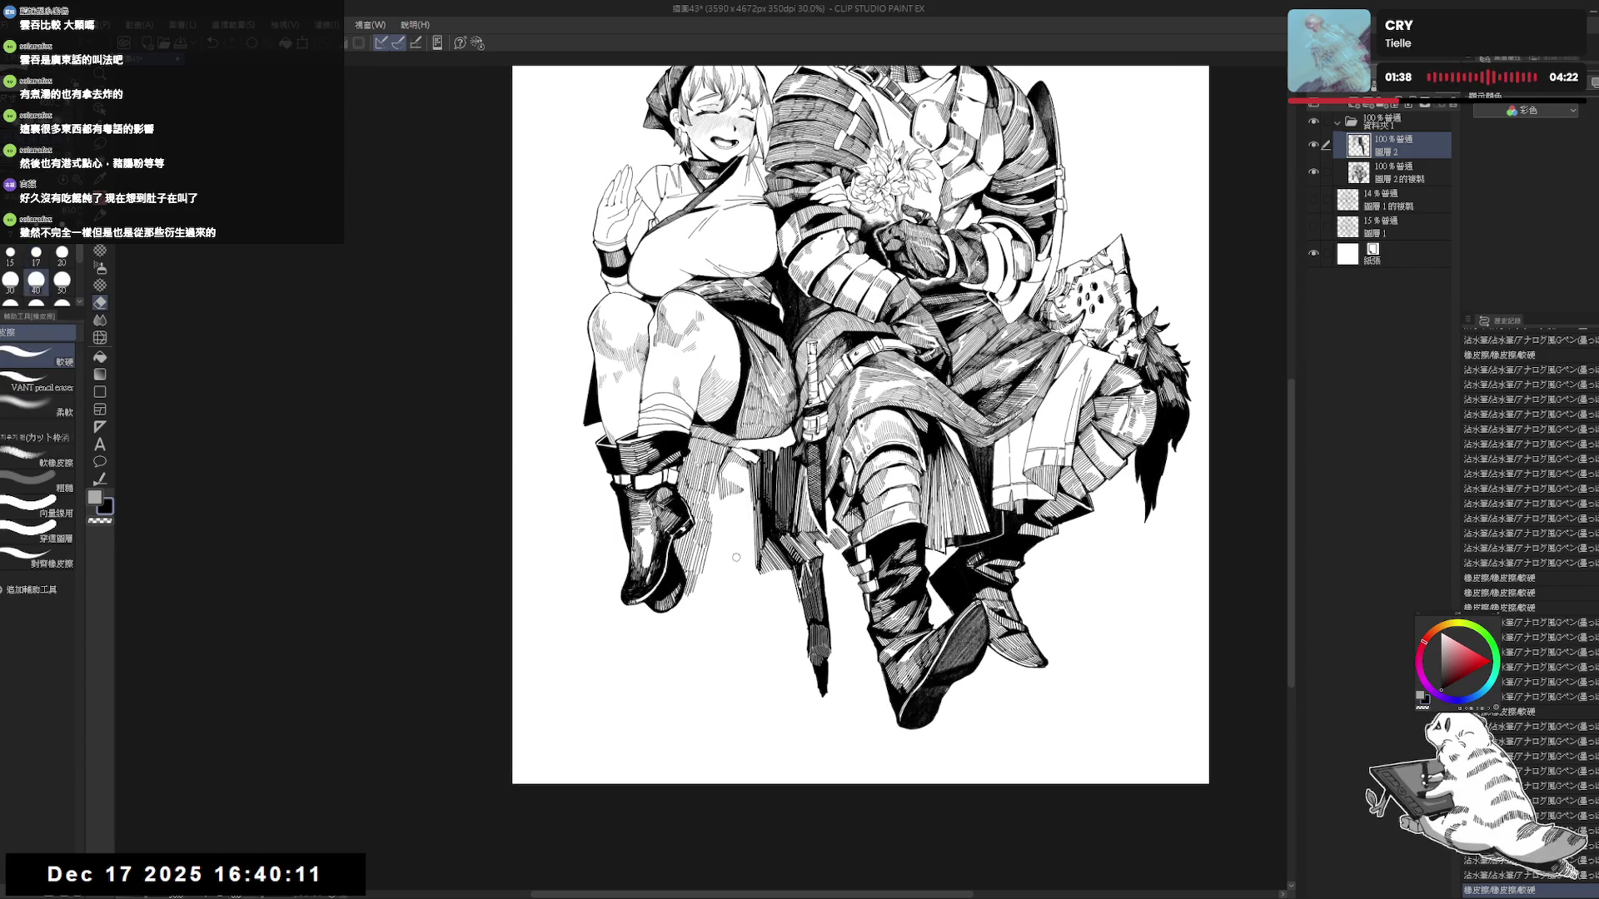
key(p)
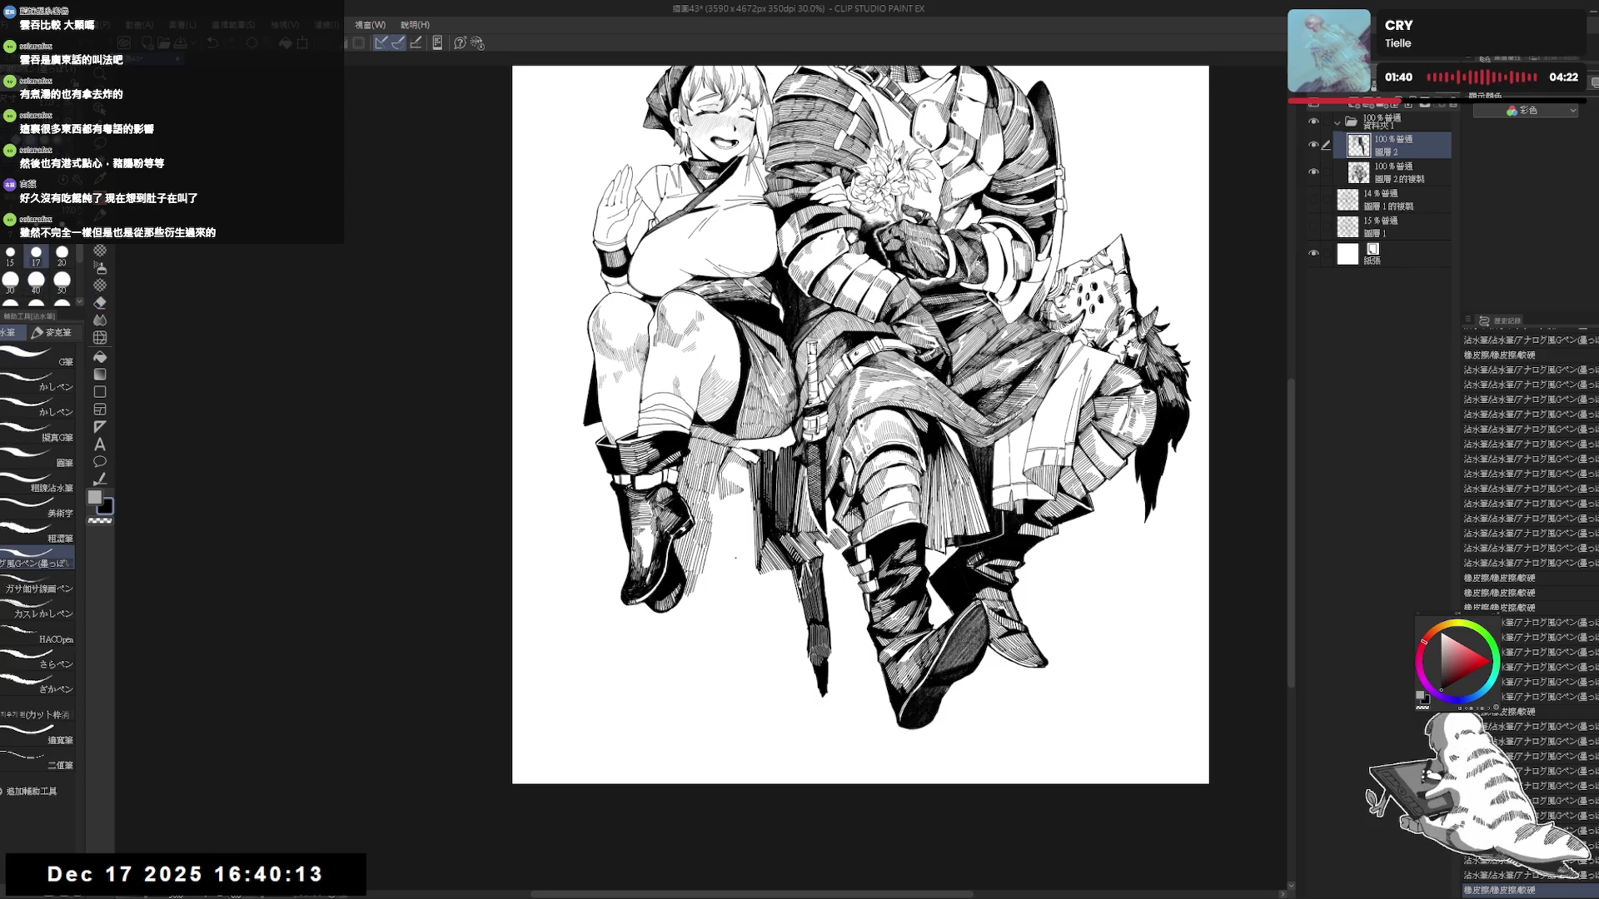
scroll(757, 562, down, 1)
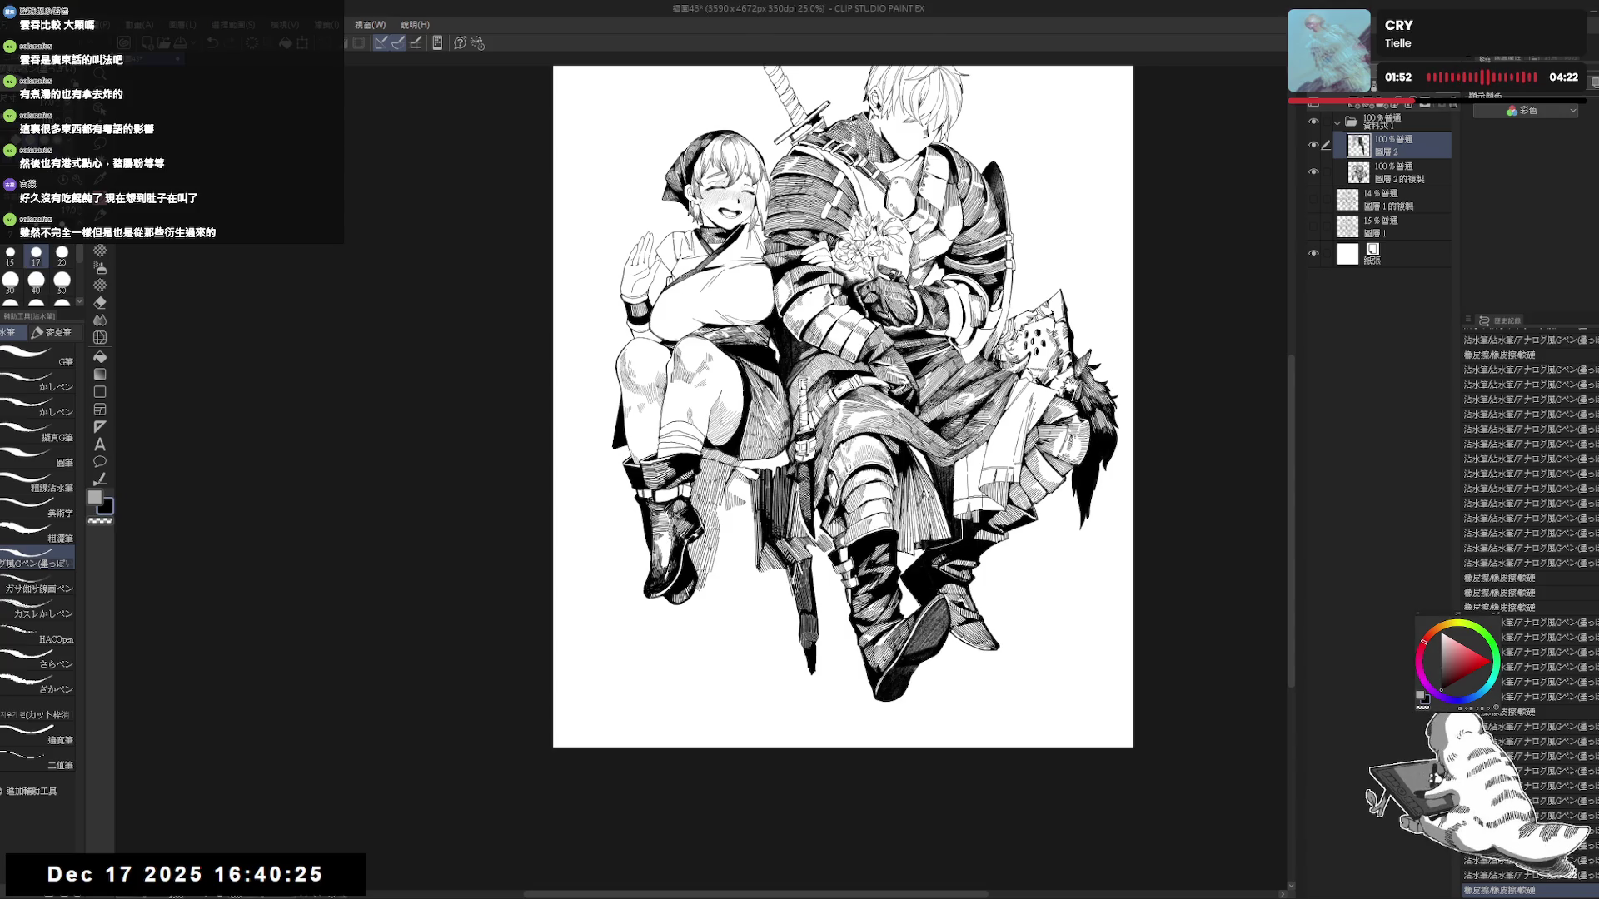
key(ctrl+plus)
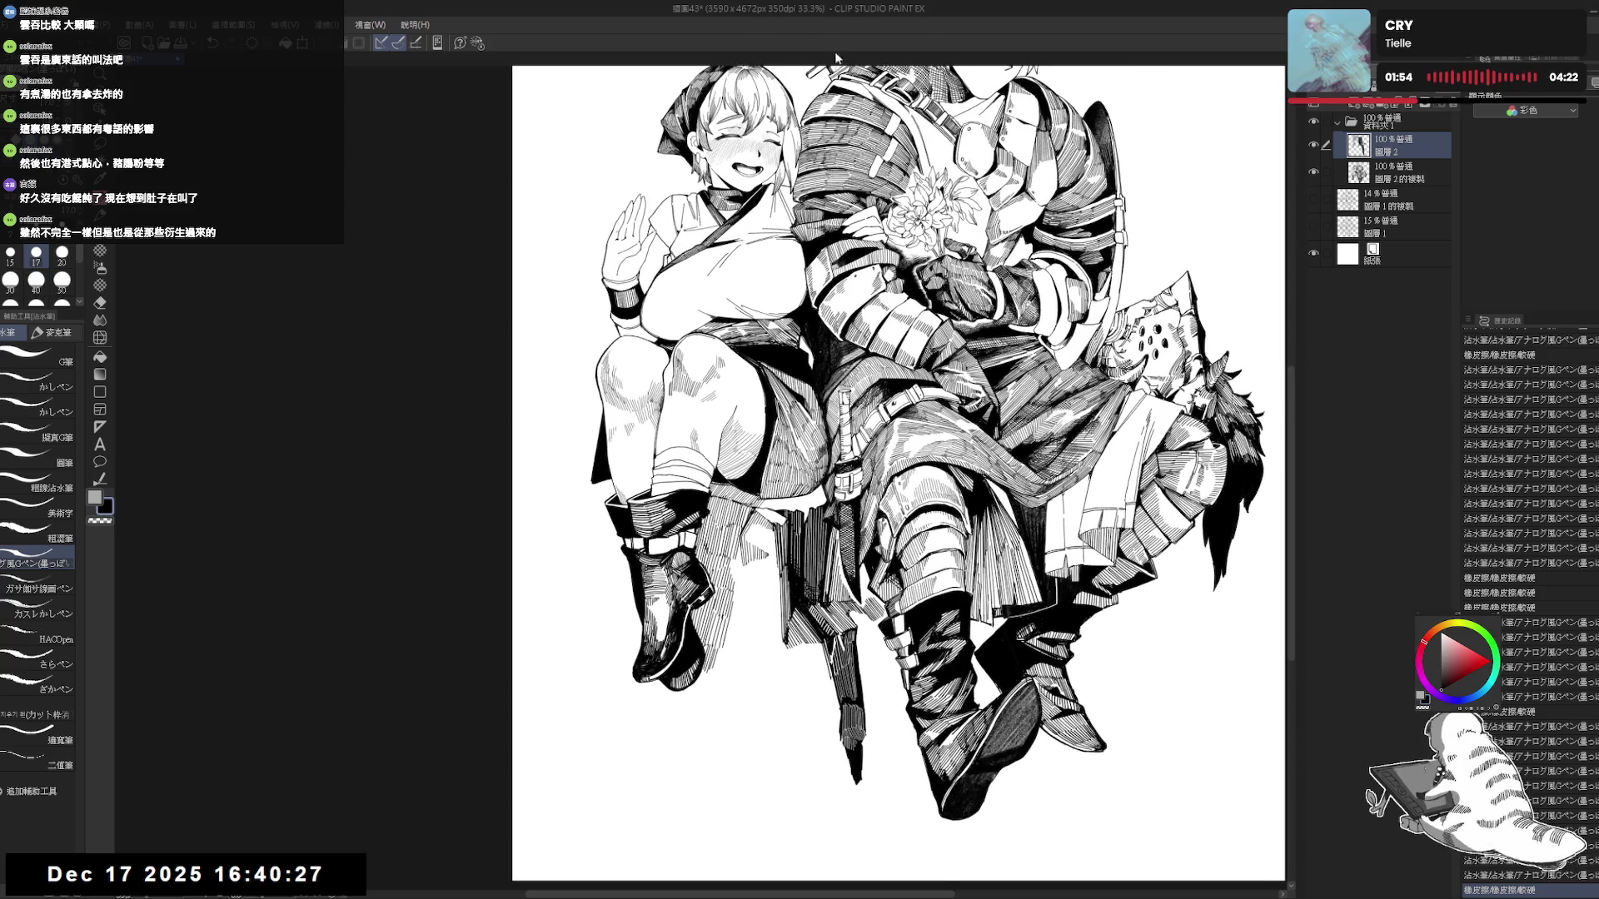
drag(883, 416, 851, 384)
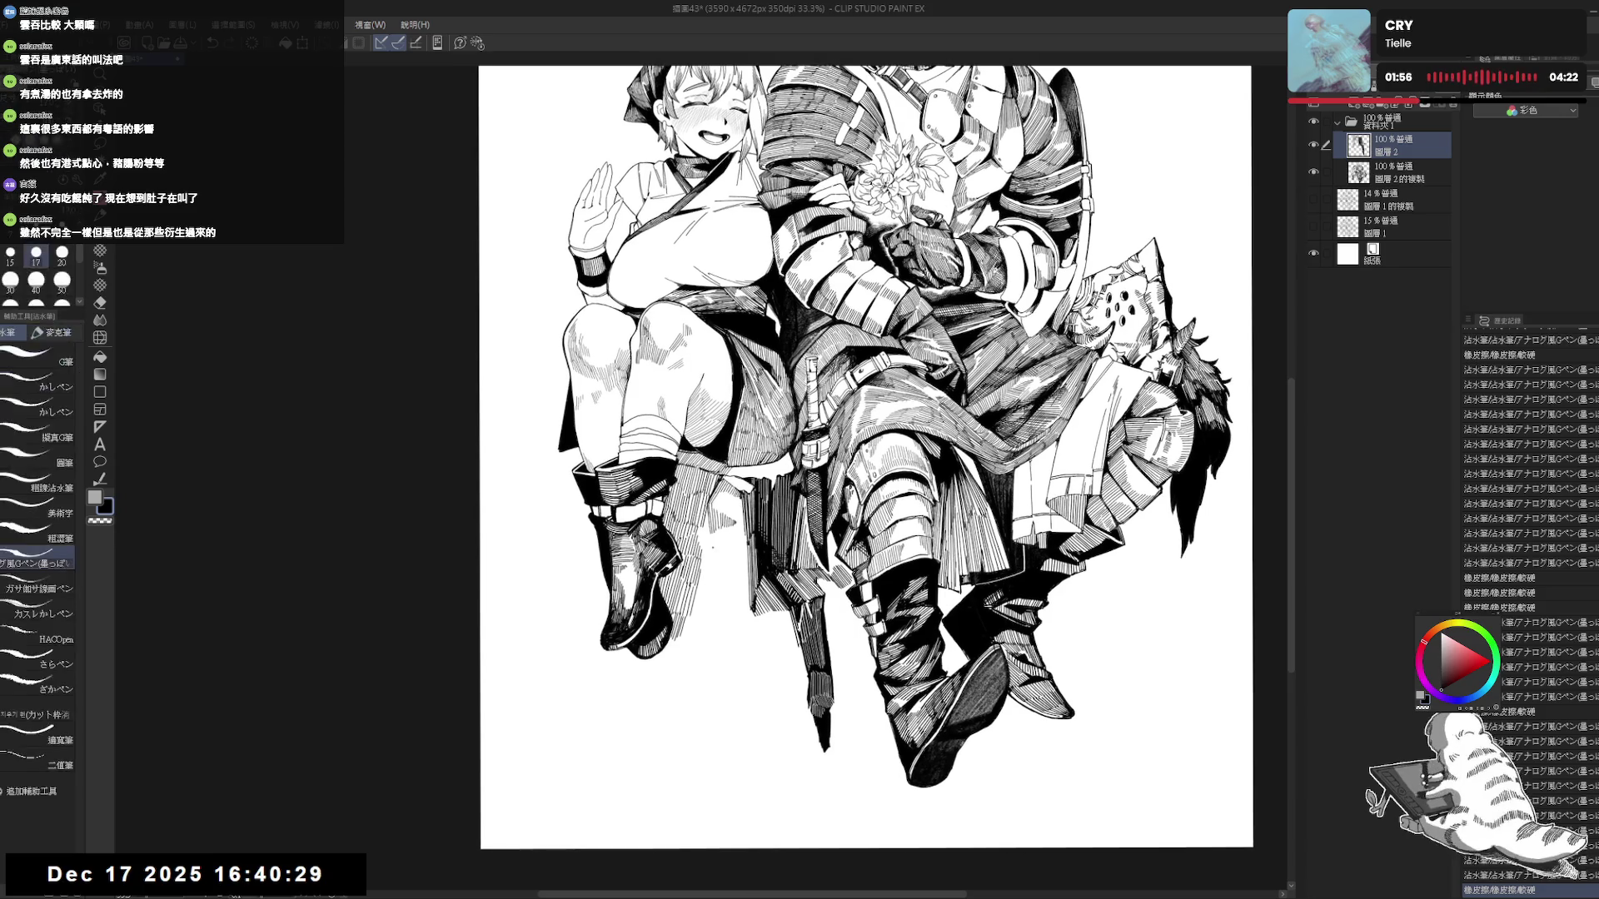